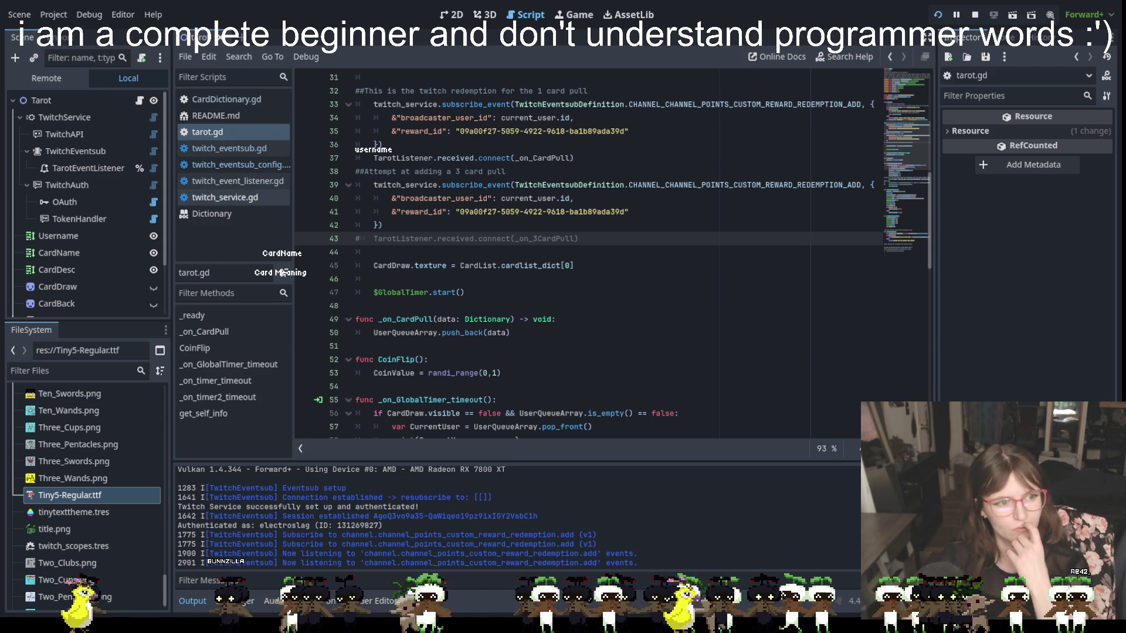
Read through twitch_event_listener.gd's code, then return to tarot.gd.
left_click(237, 182)
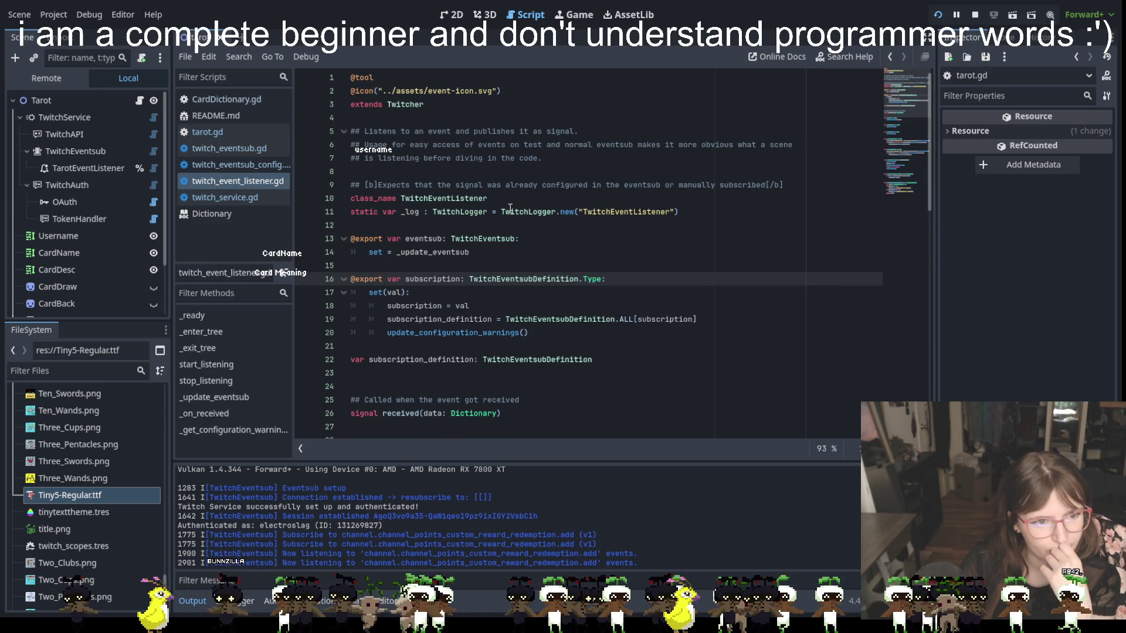
mouse_move(509, 213)
key("Down")
key("Down")
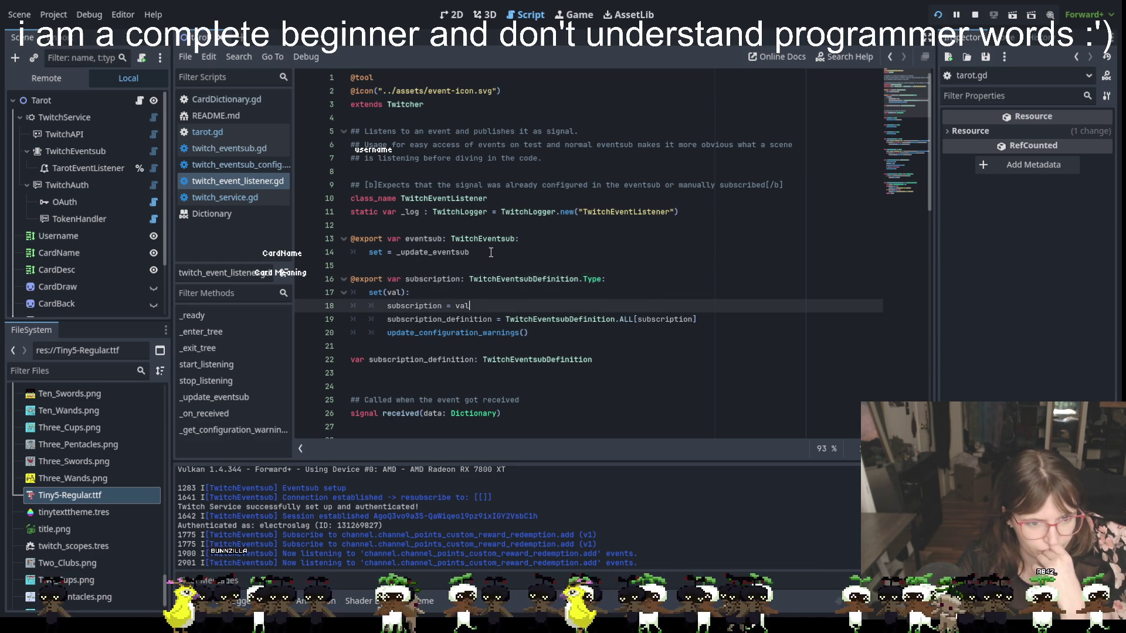
scroll(491, 252, "down", 6)
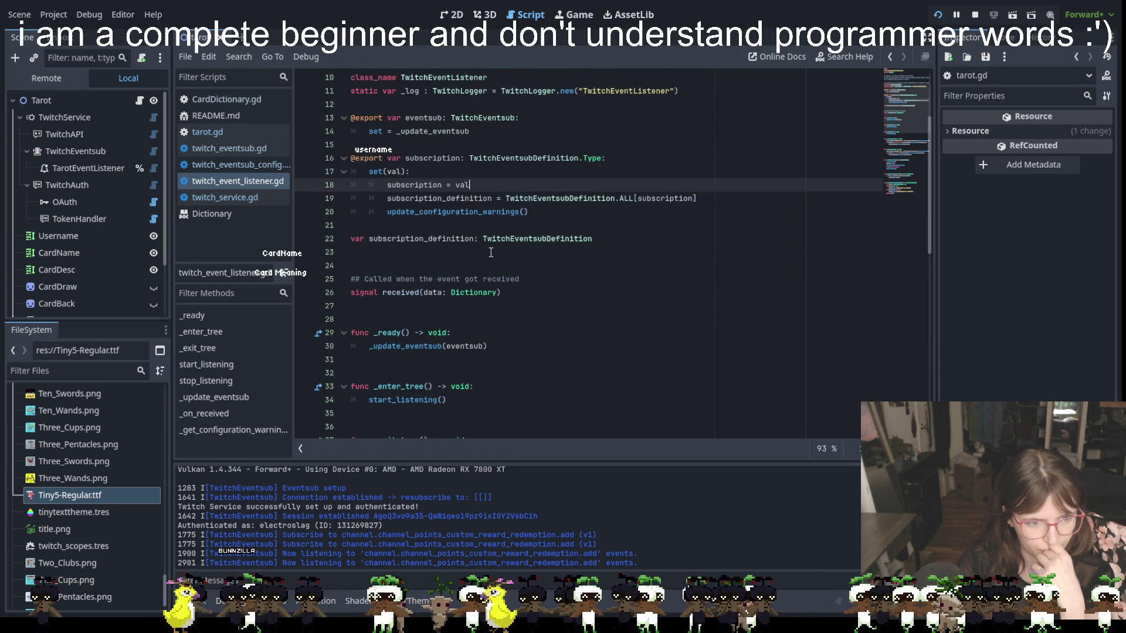
scroll(491, 253, "down", 3)
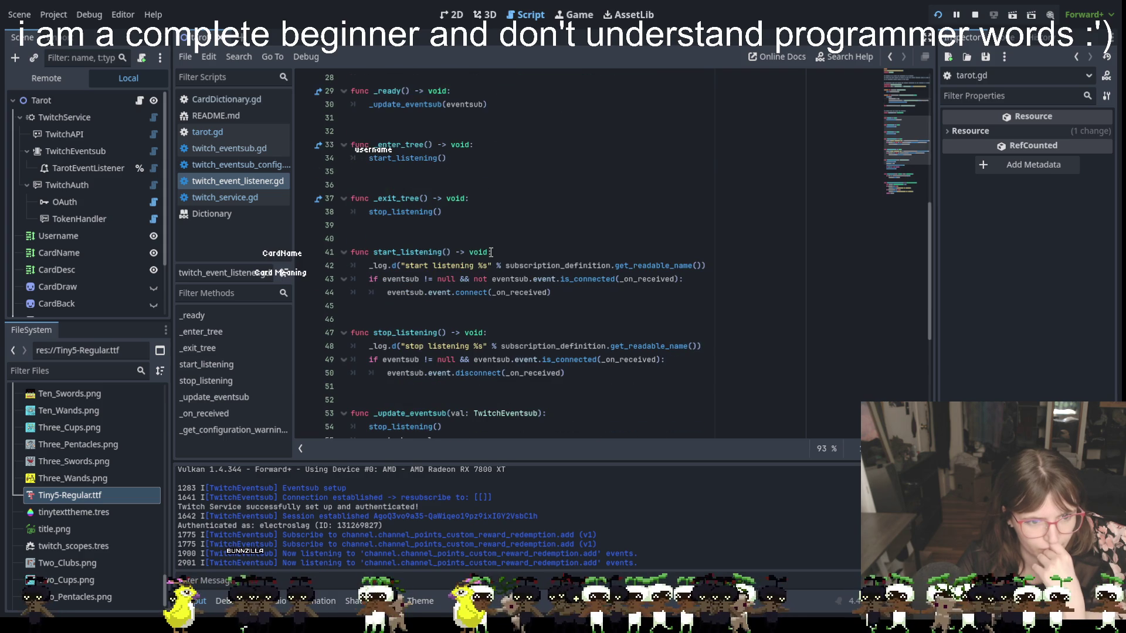
scroll(490, 252, "down", 5)
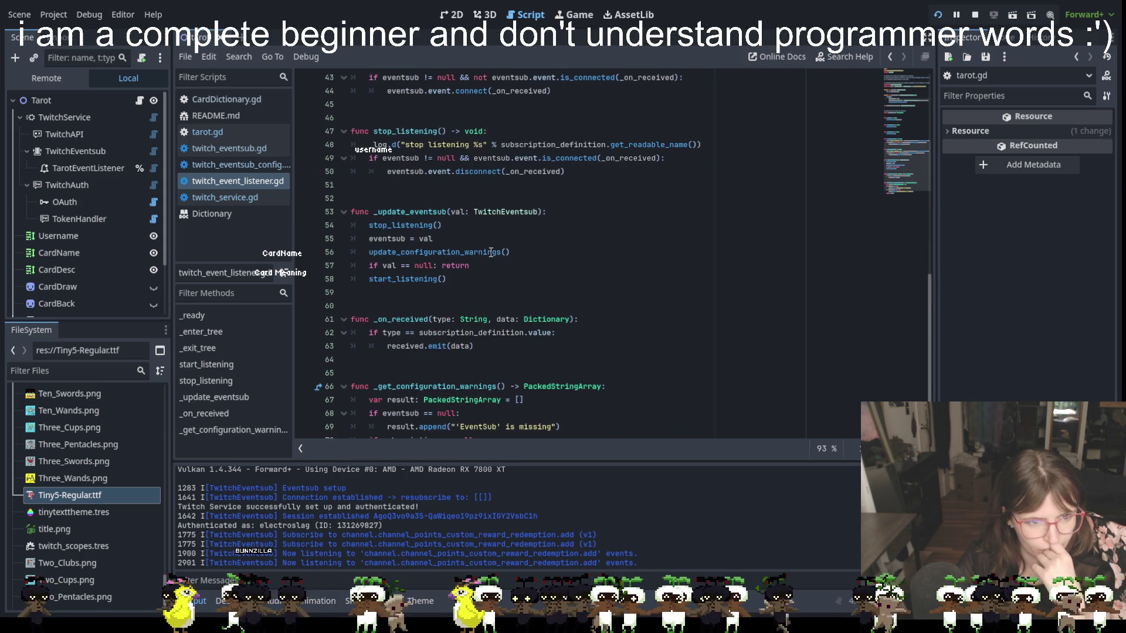
scroll(491, 252, "down", 2)
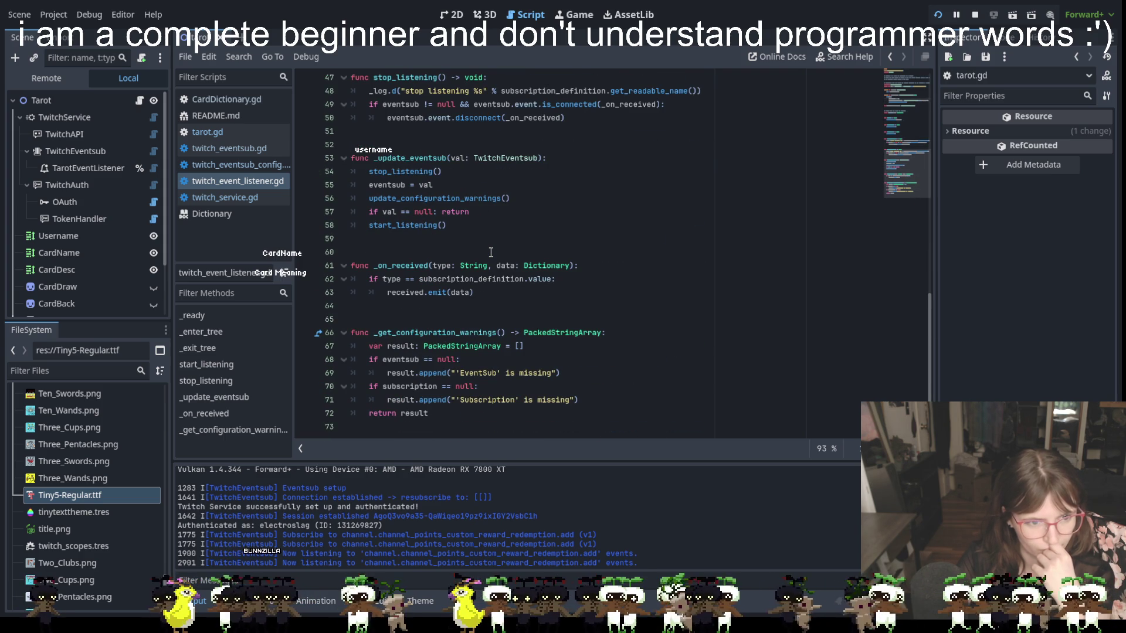
scroll(491, 252, "up", 15)
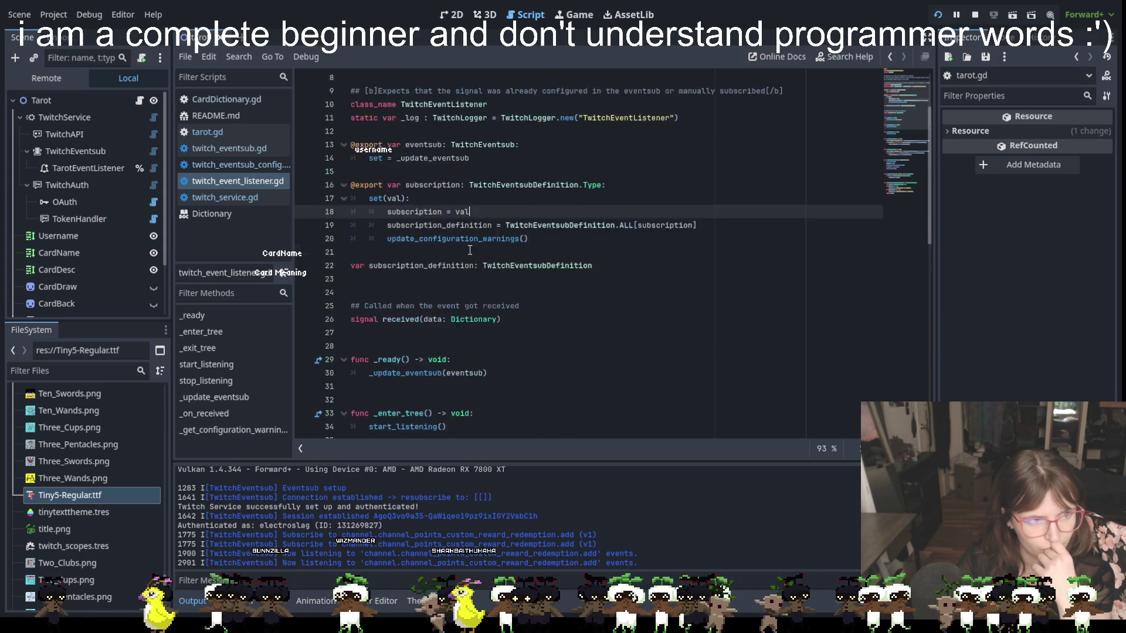
left_click(215, 131)
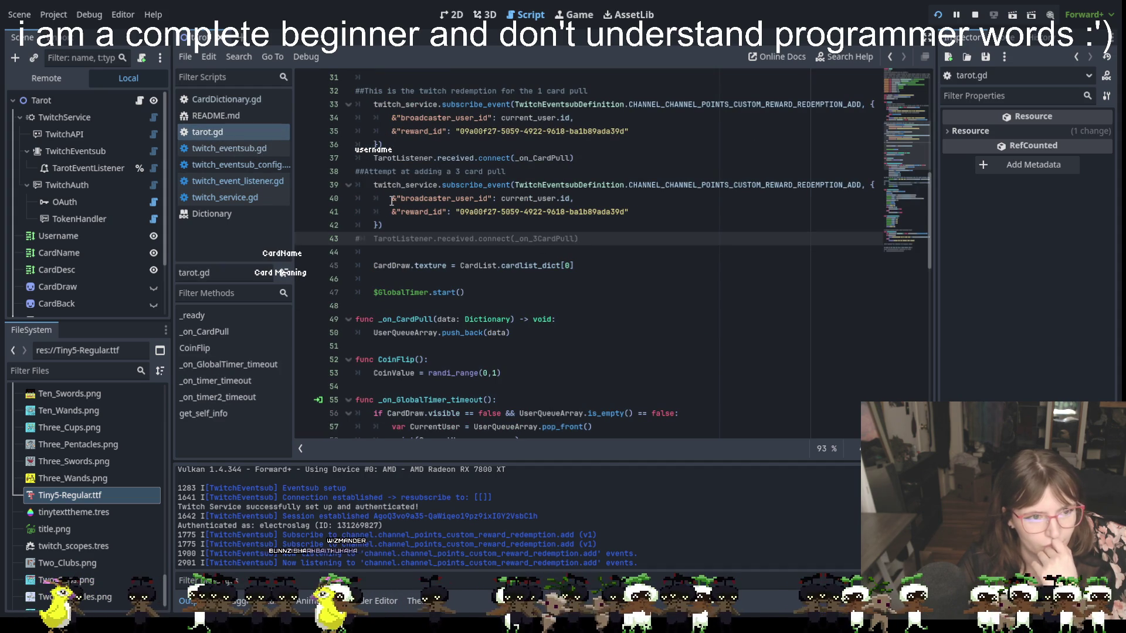
Add the comment '#twitch info getting ?????' below line 105 of tarot.gd, with an empty line after it.
scroll(398, 200, "down", 16)
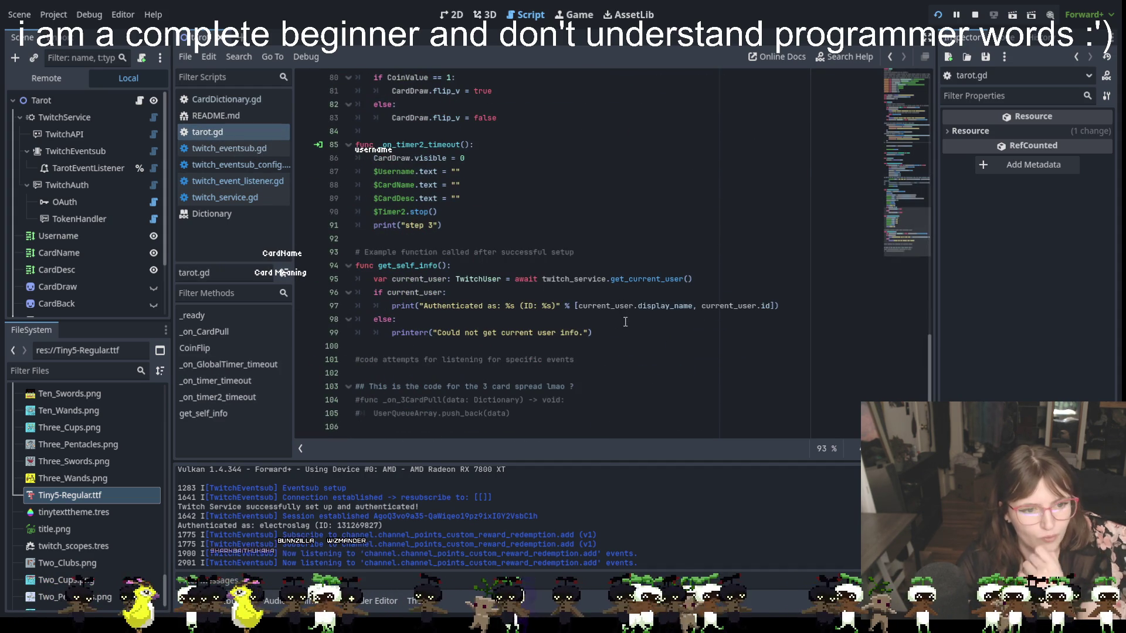
left_click(532, 417)
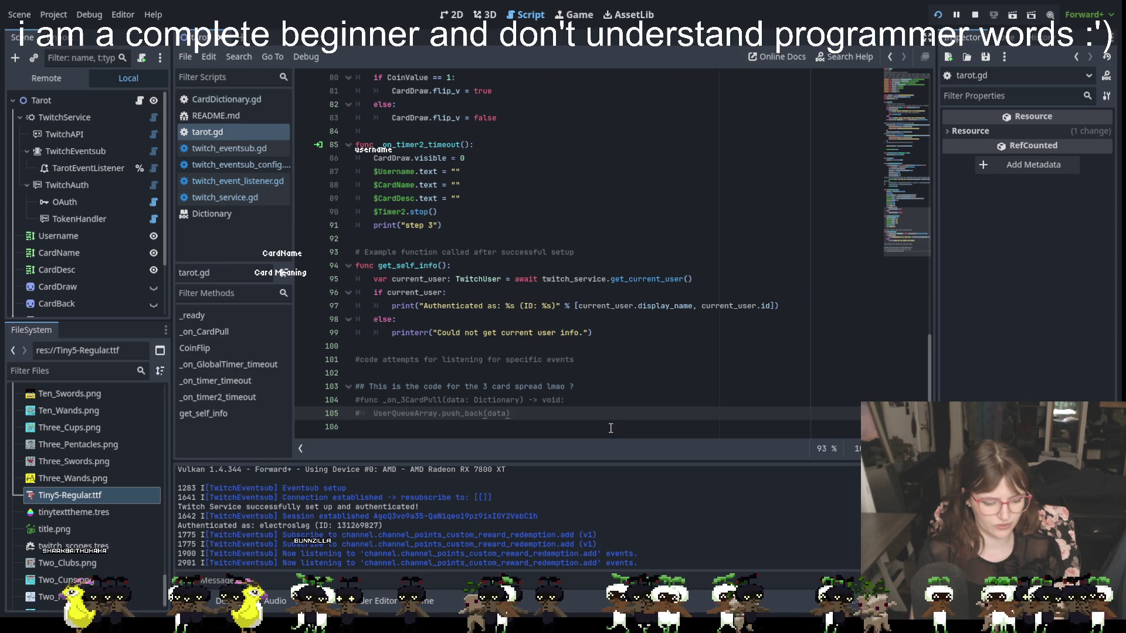
key("Return")
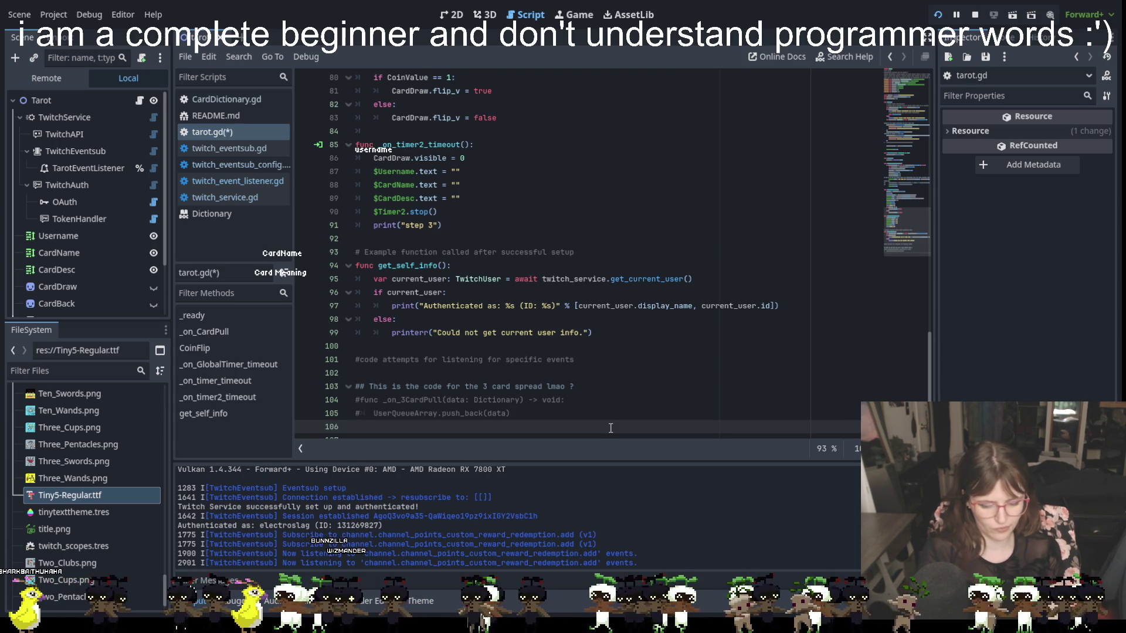
key("Return")
type("##twitch")
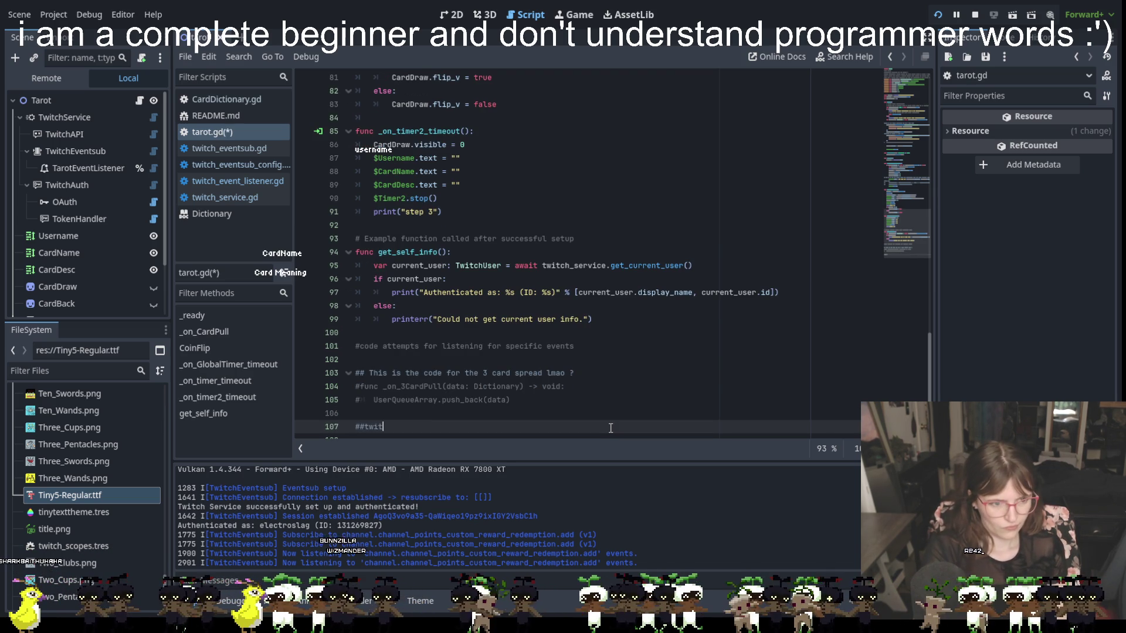
type(" info getting ???")
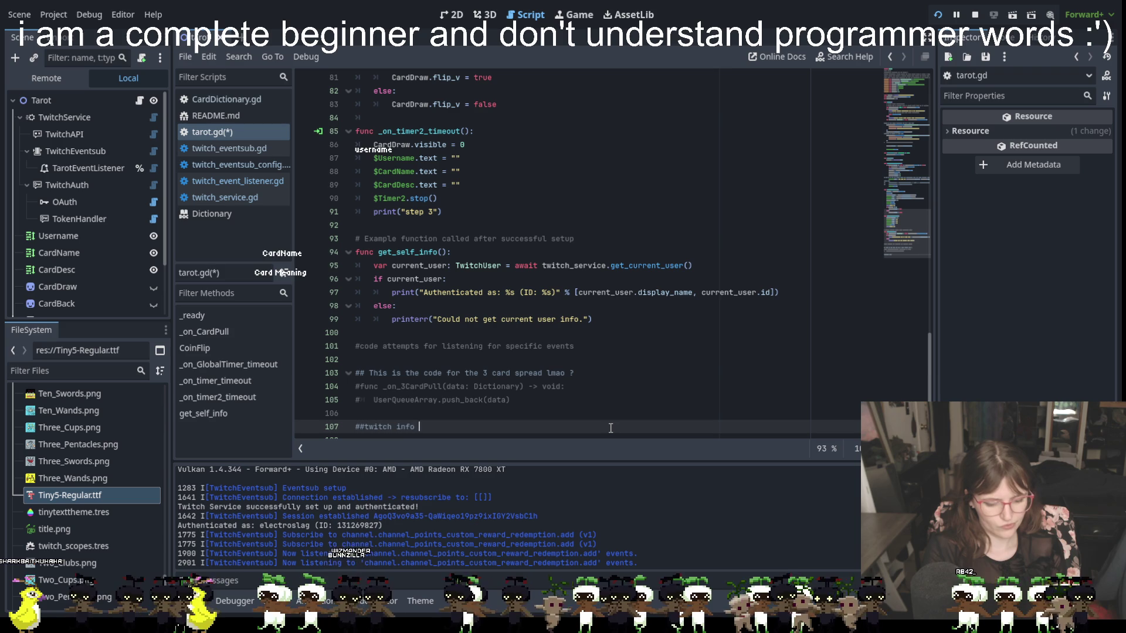
type("??")
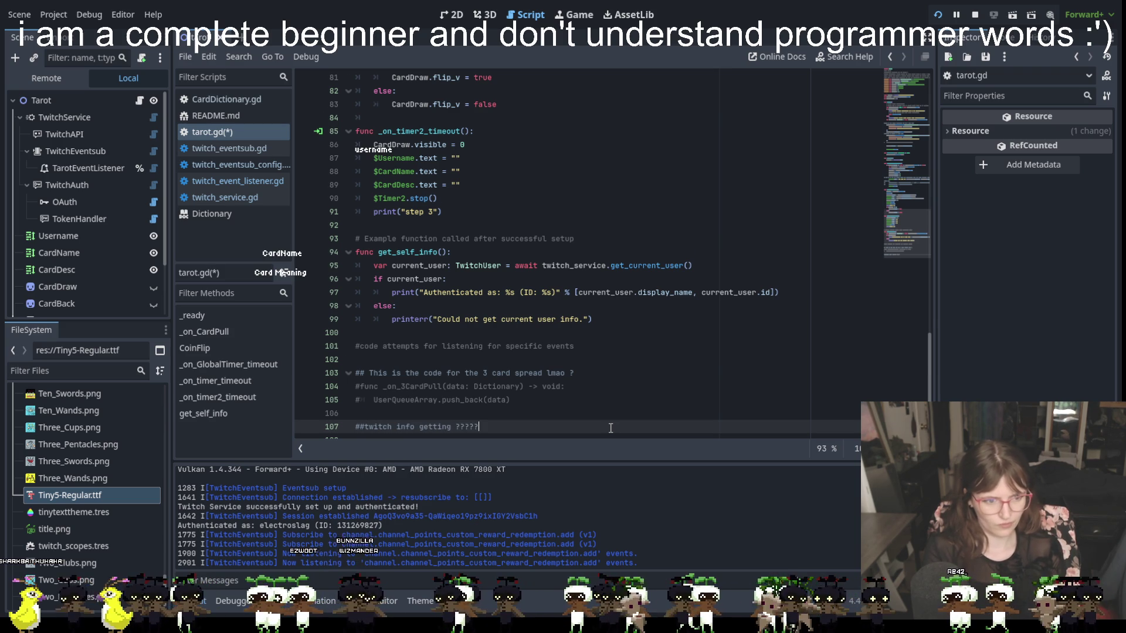
key("Return")
type("1")
key("BackSpace")
key("Up")
key("Delete")
left_click(475, 430)
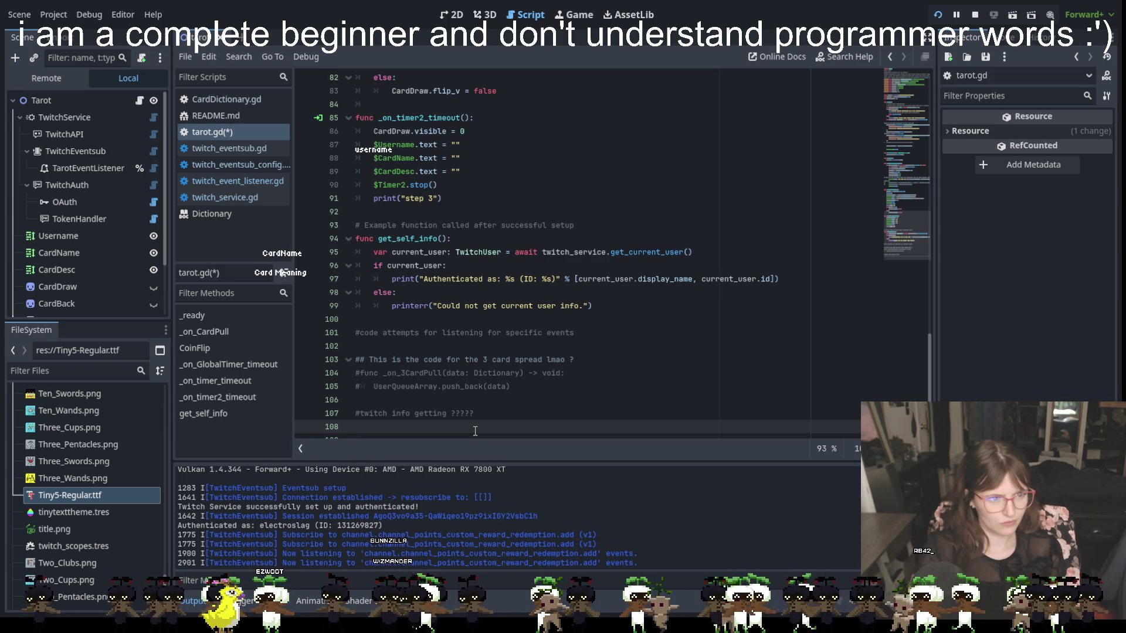
scroll(487, 399, "up", 15)
scroll(500, 359, "up", 11)
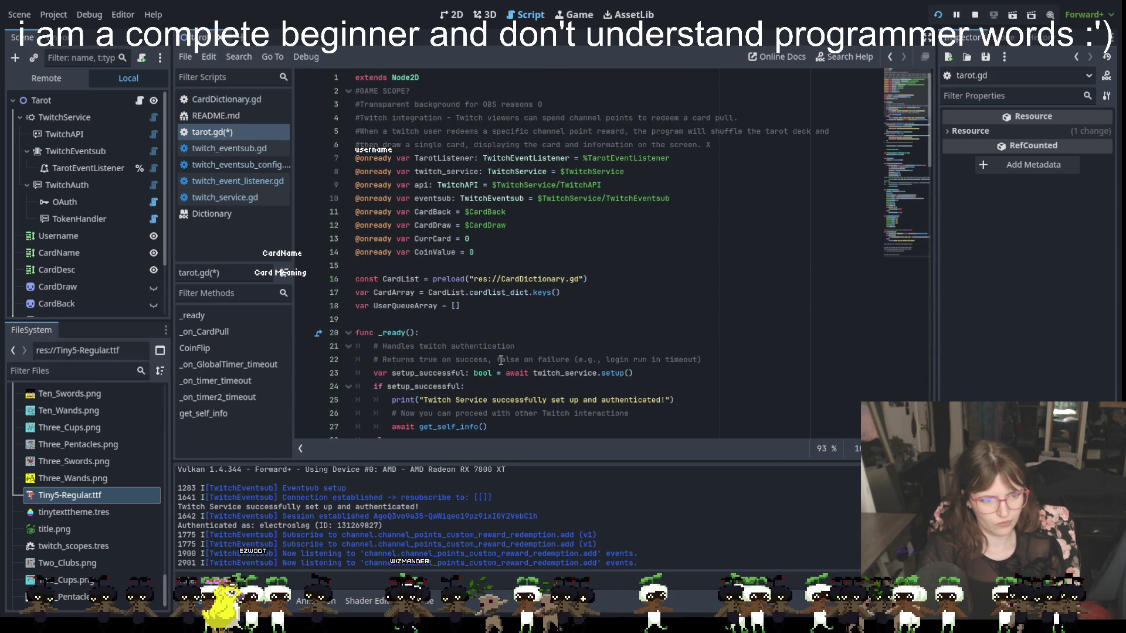
scroll(501, 359, "down", 9)
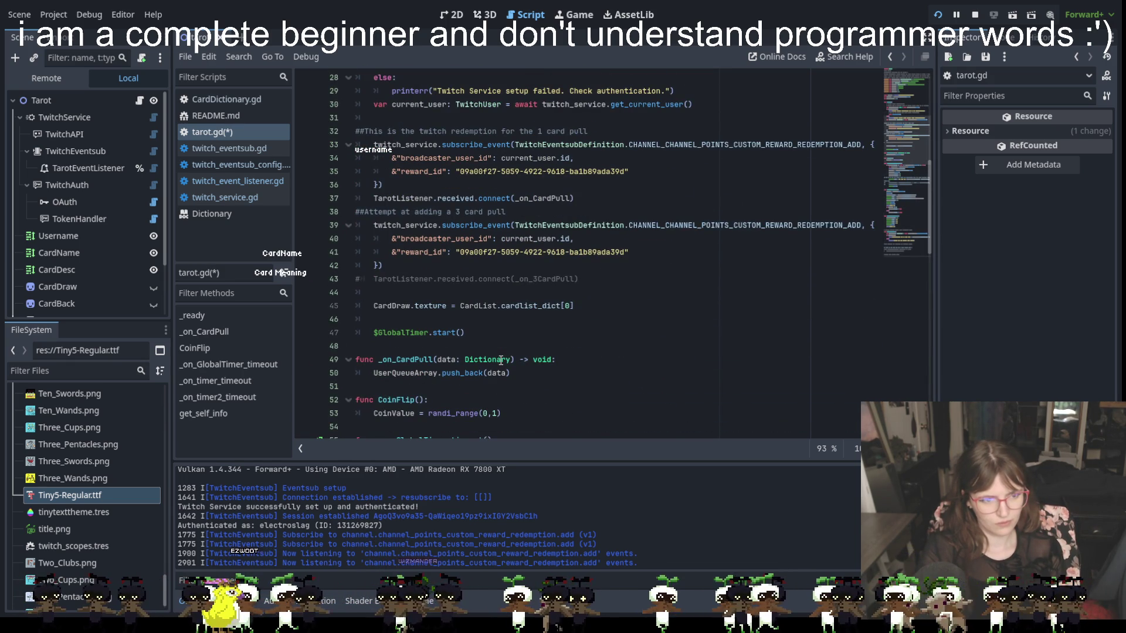
scroll(500, 359, "up", 5)
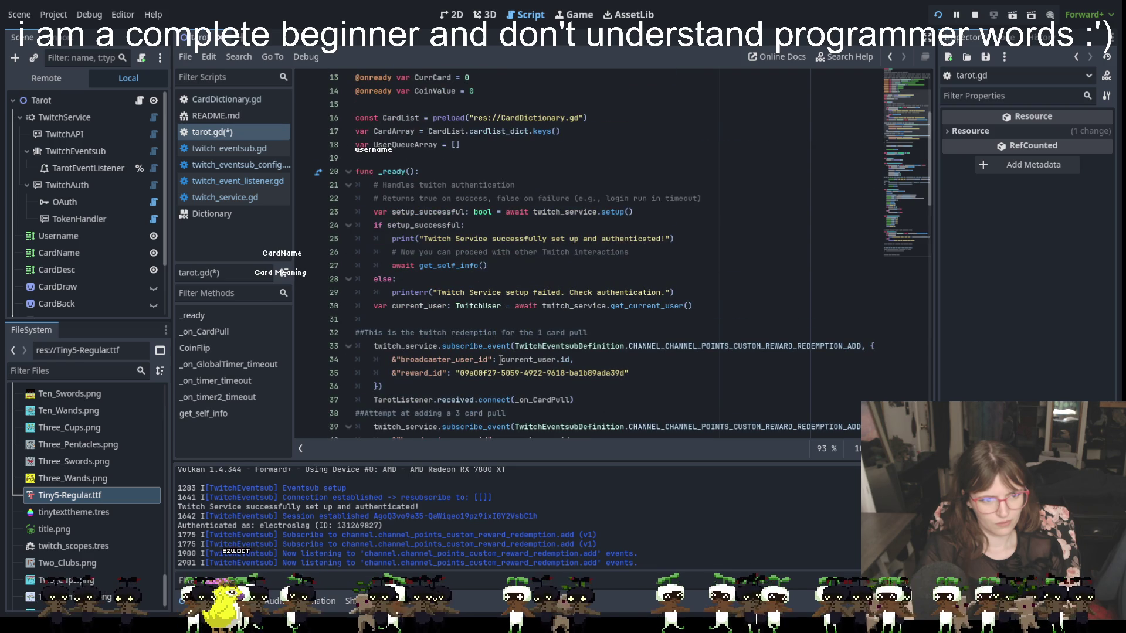
scroll(500, 359, "up", 2)
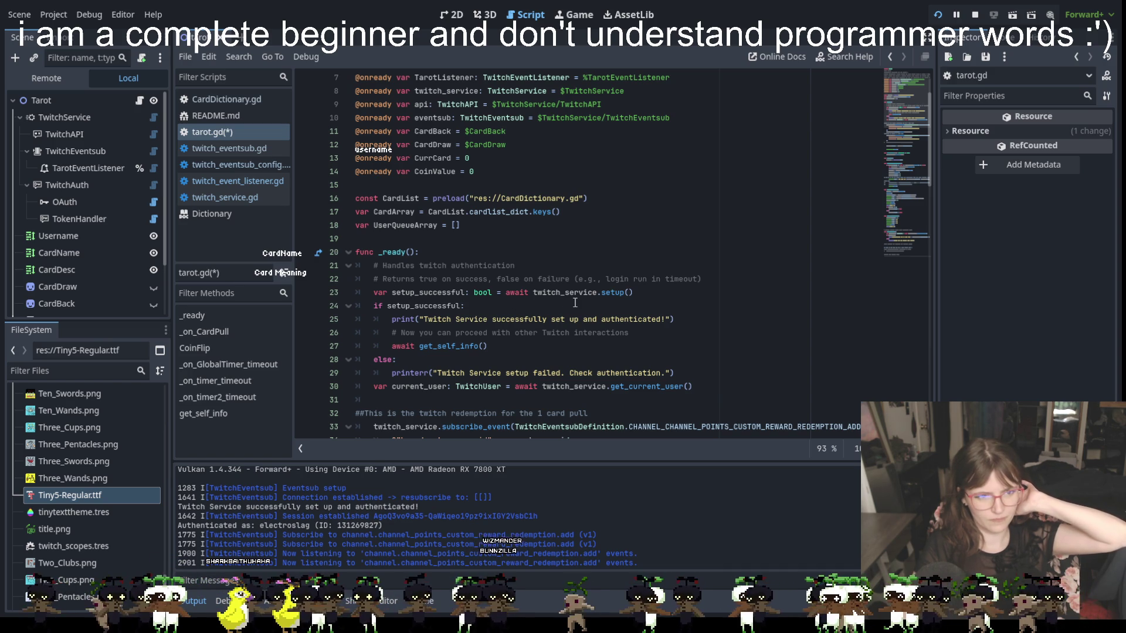
scroll(551, 352, "down", 1)
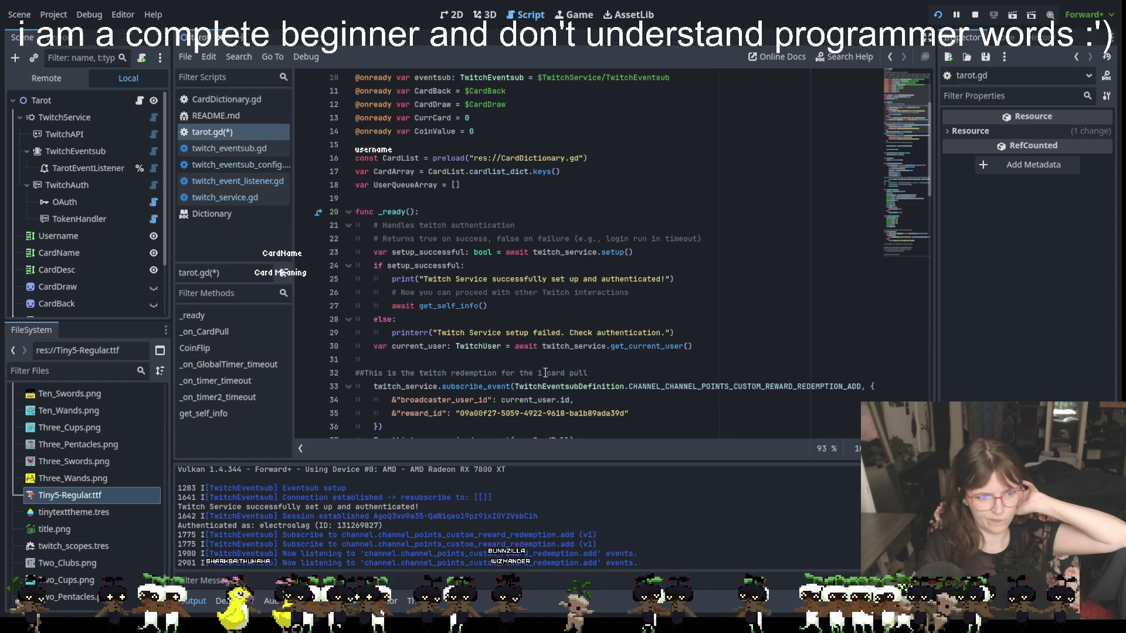
mouse_move(534, 396)
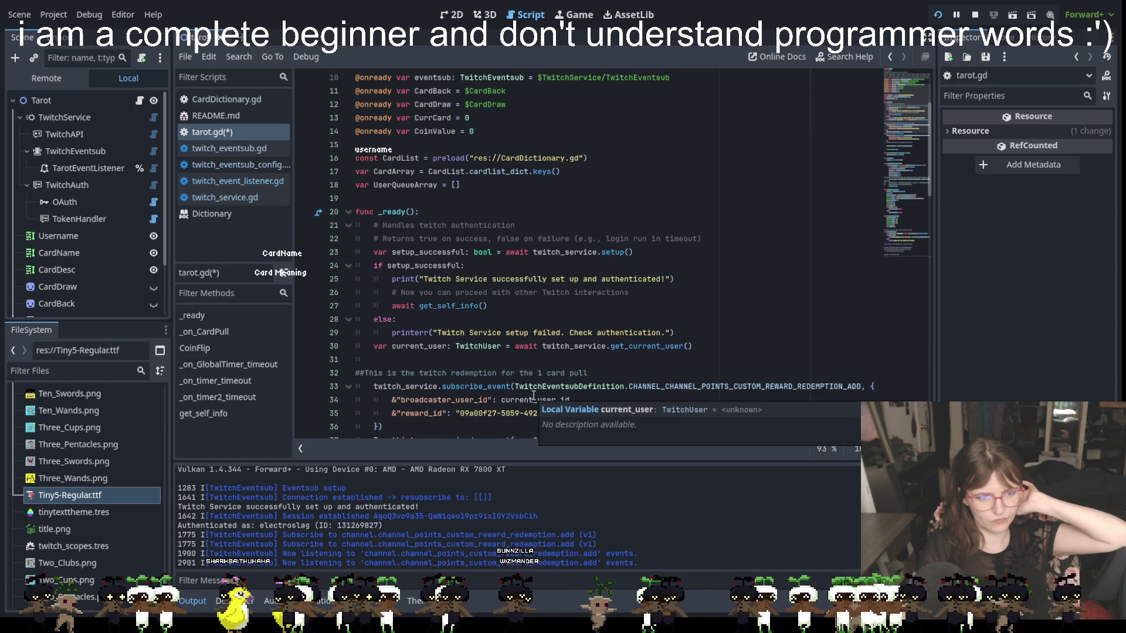
left_click(708, 346)
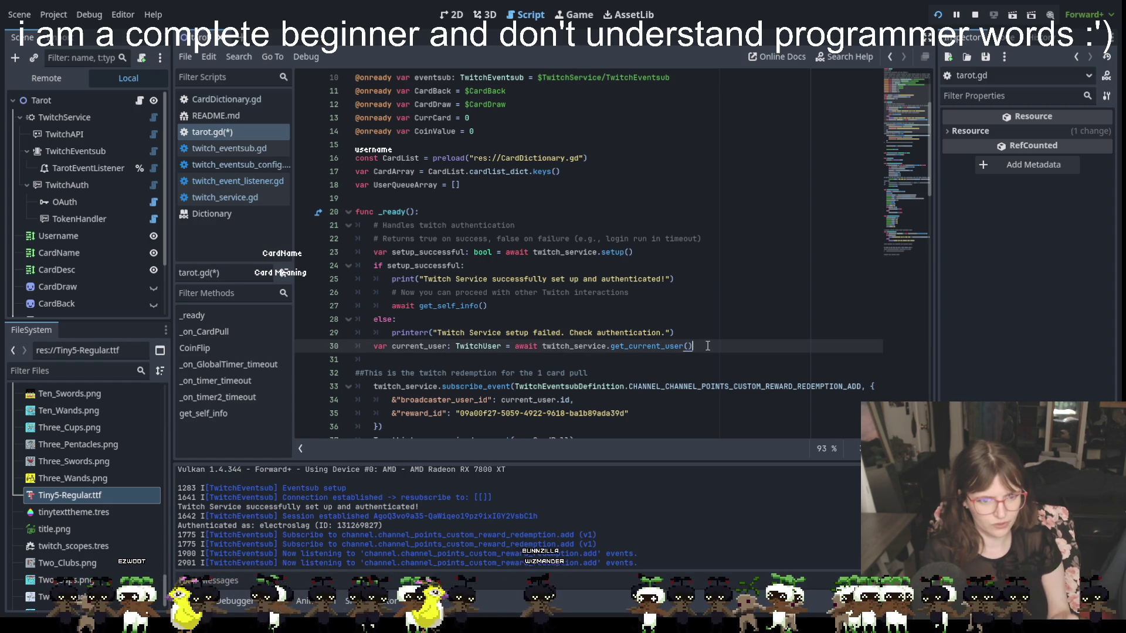
Add a new line after current_user declaring 'var threecardpull: Twitch'.
key("Return")
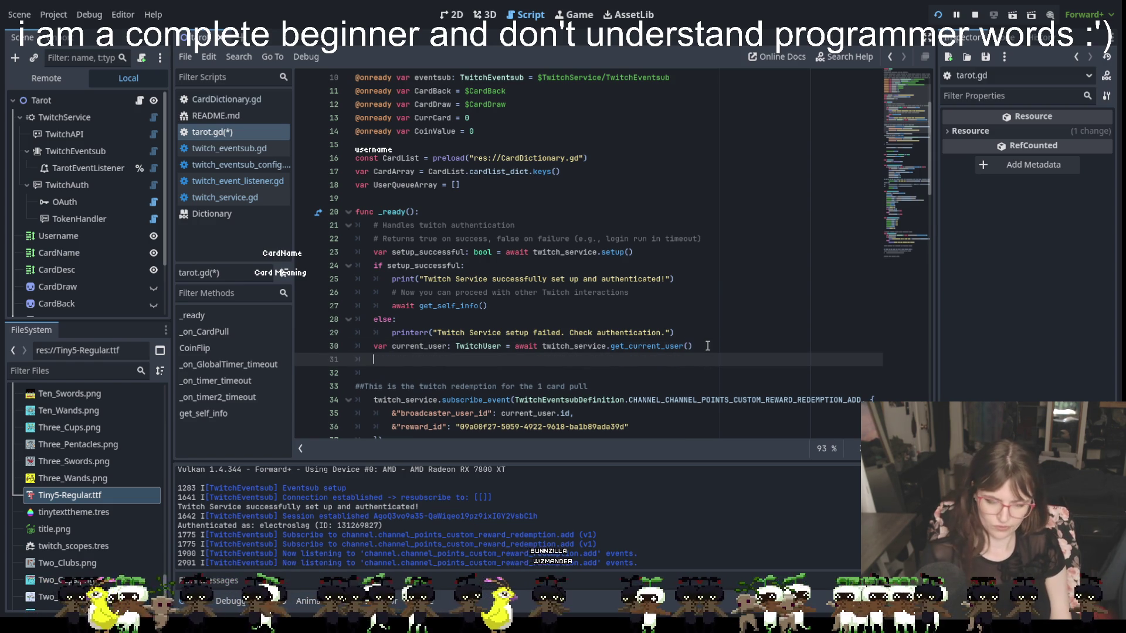
type("var")
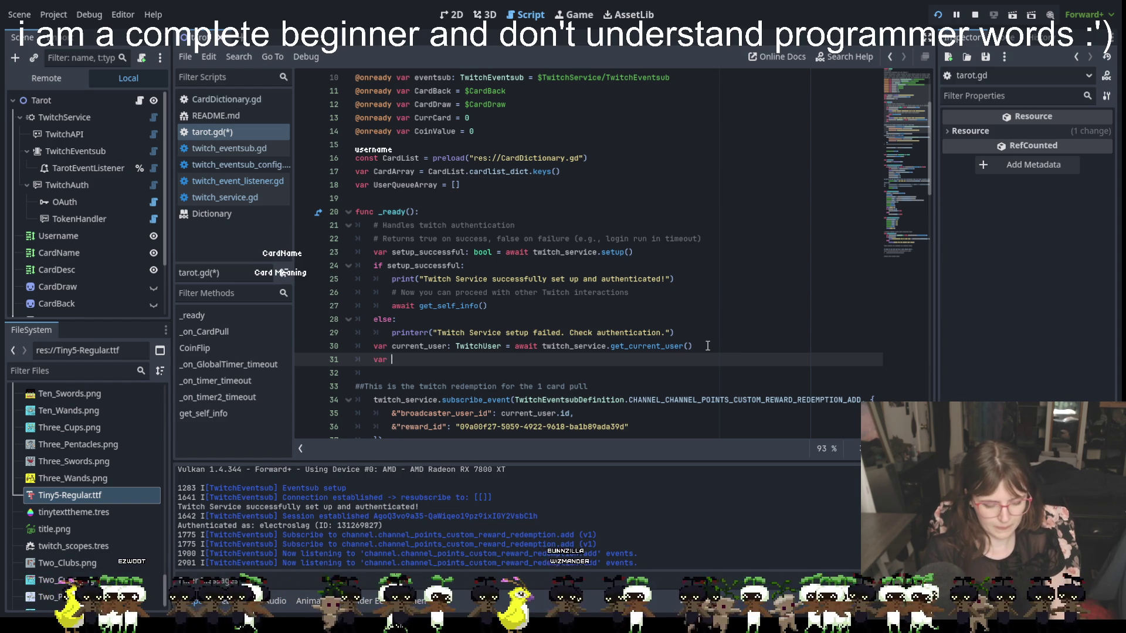
type("3_")
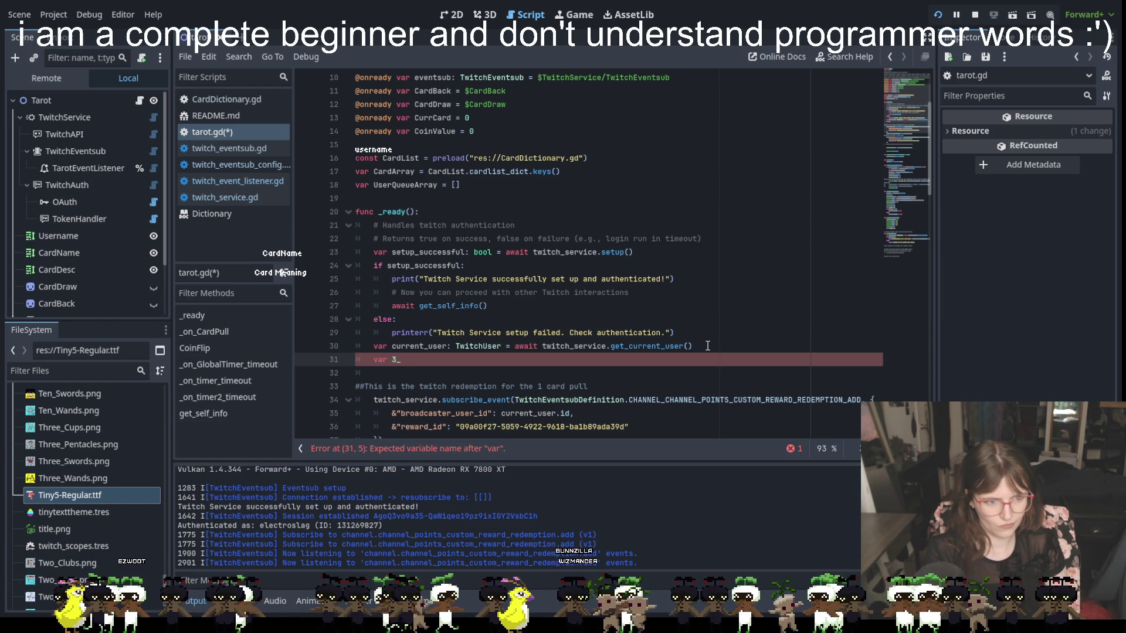
type("cardpu")
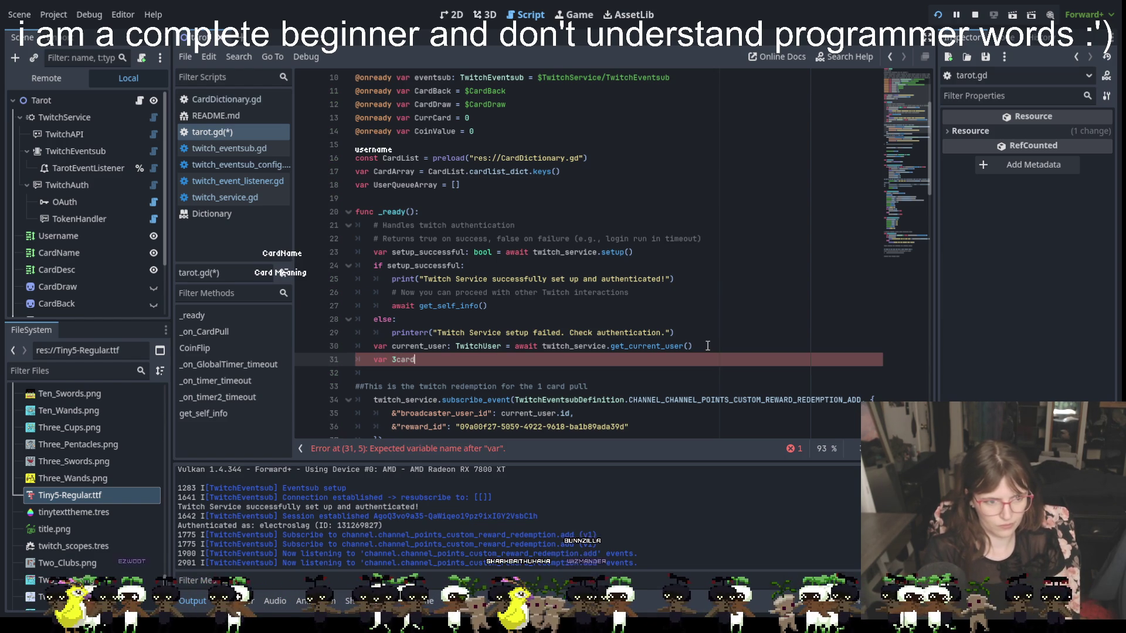
type("ll")
key("BackSpace")
key("BackSpace")
key("BackSpace")
type("threecard")
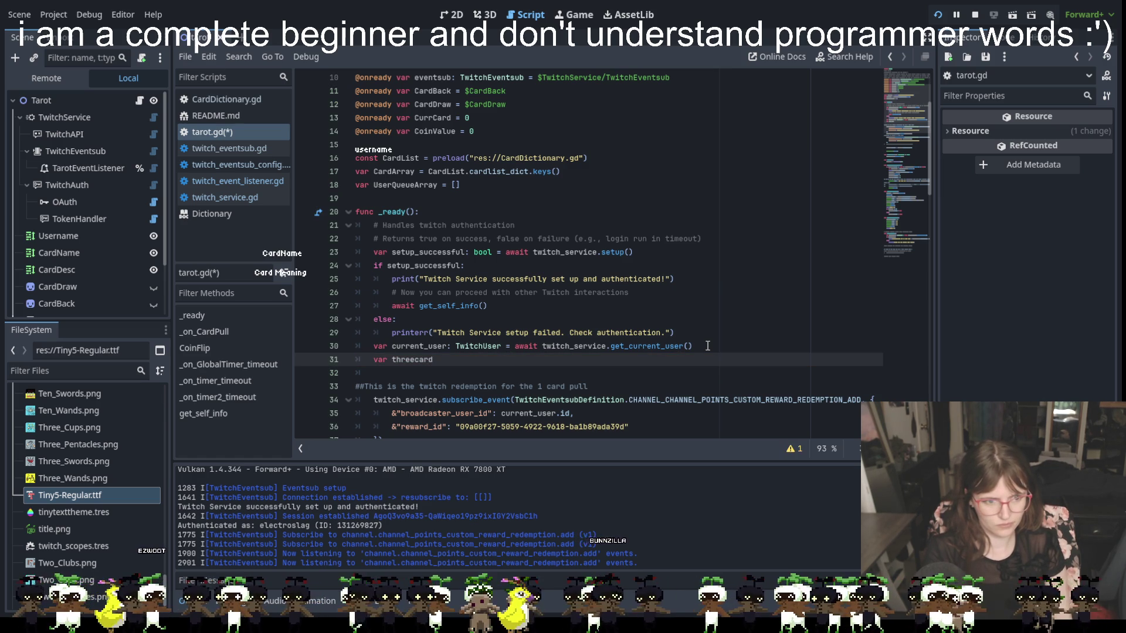
type("pull: ")
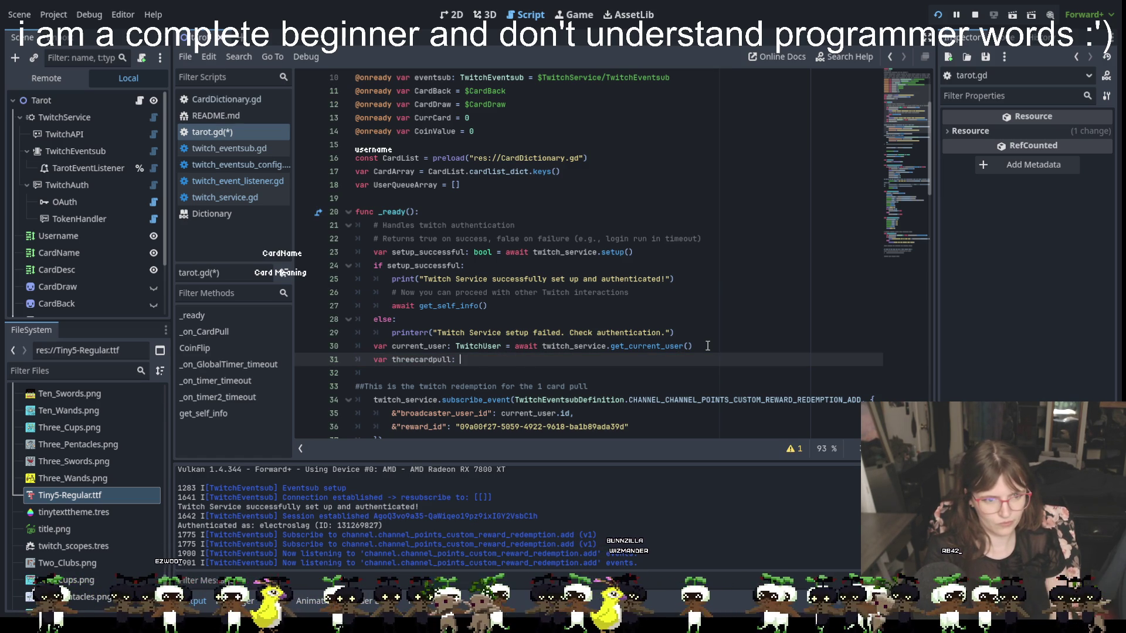
type("Twitch")
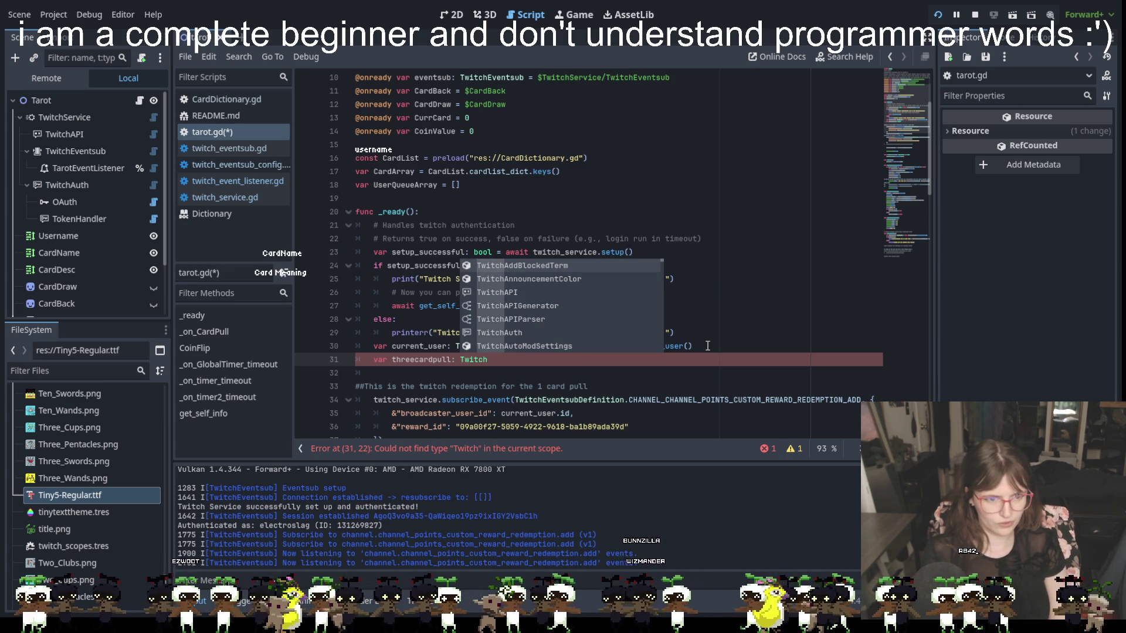
Choose TwitchCustomRewardRedemption from the autocomplete suggestions as threecardpull's type.
key("Down")
key("Down")
key("Down")
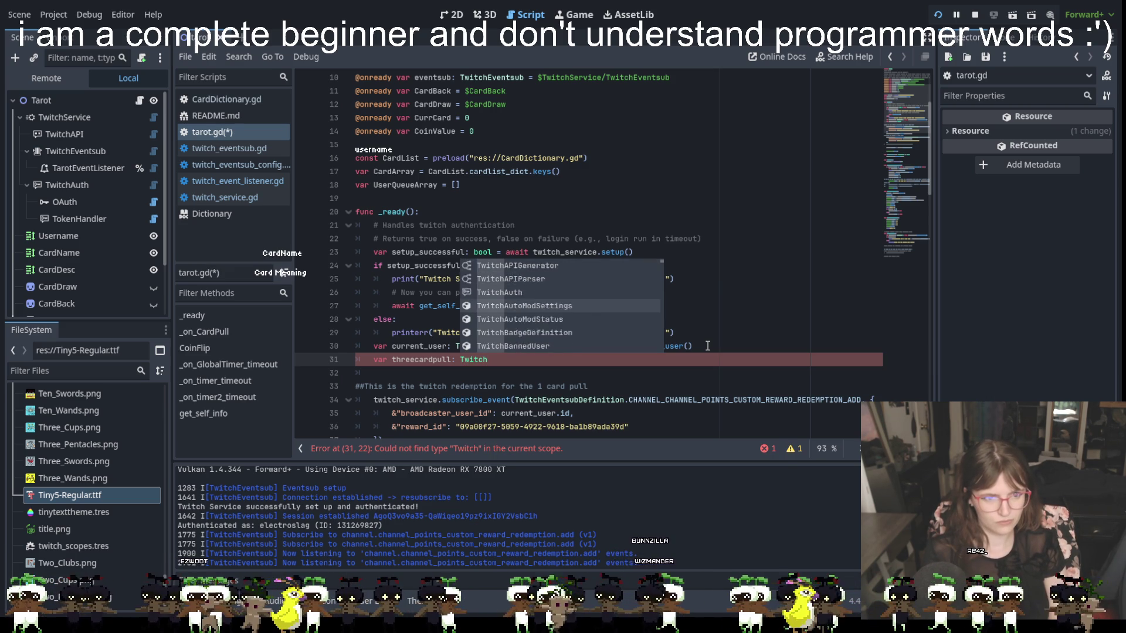
key("Down")
key("Down")
key("Down")
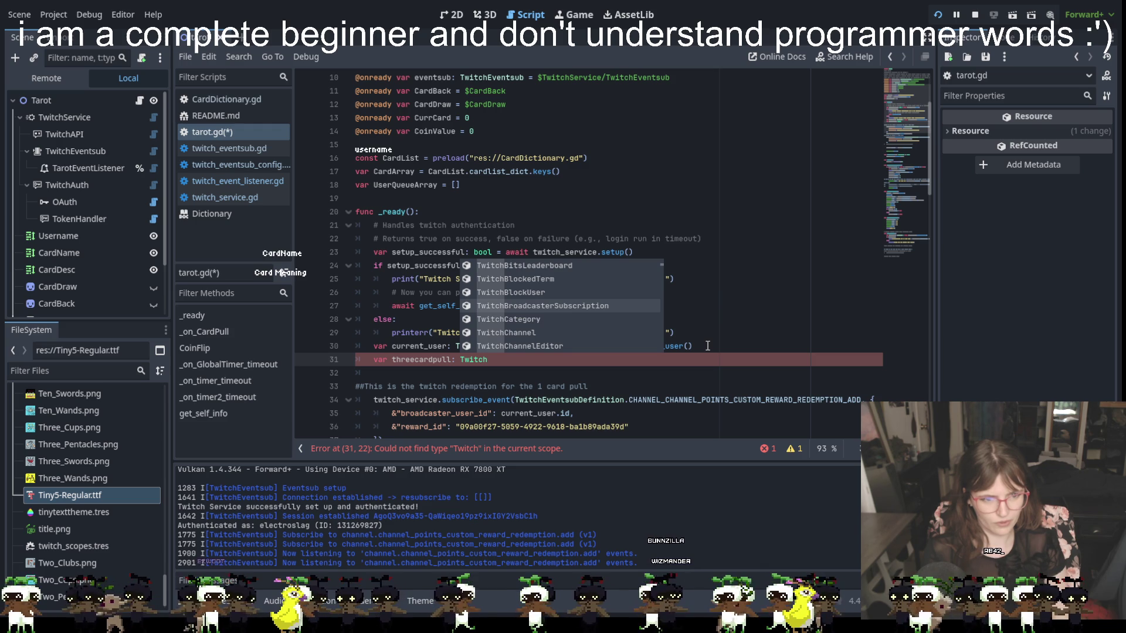
key("Down")
key("Down")
key("Down")
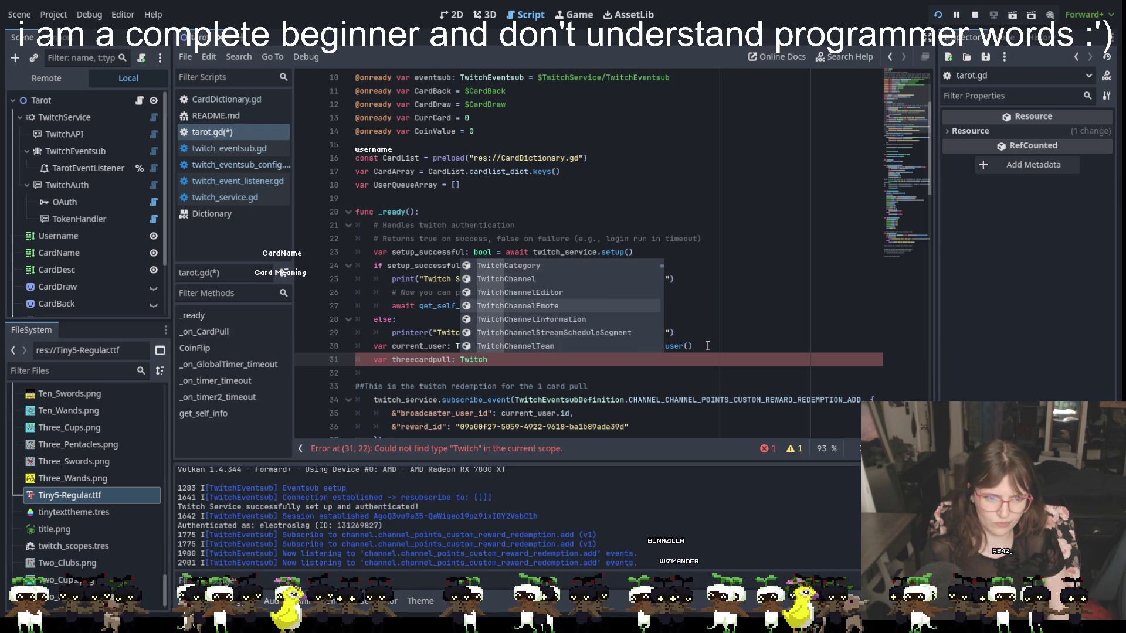
key("Down")
key("Down")
key("Down")
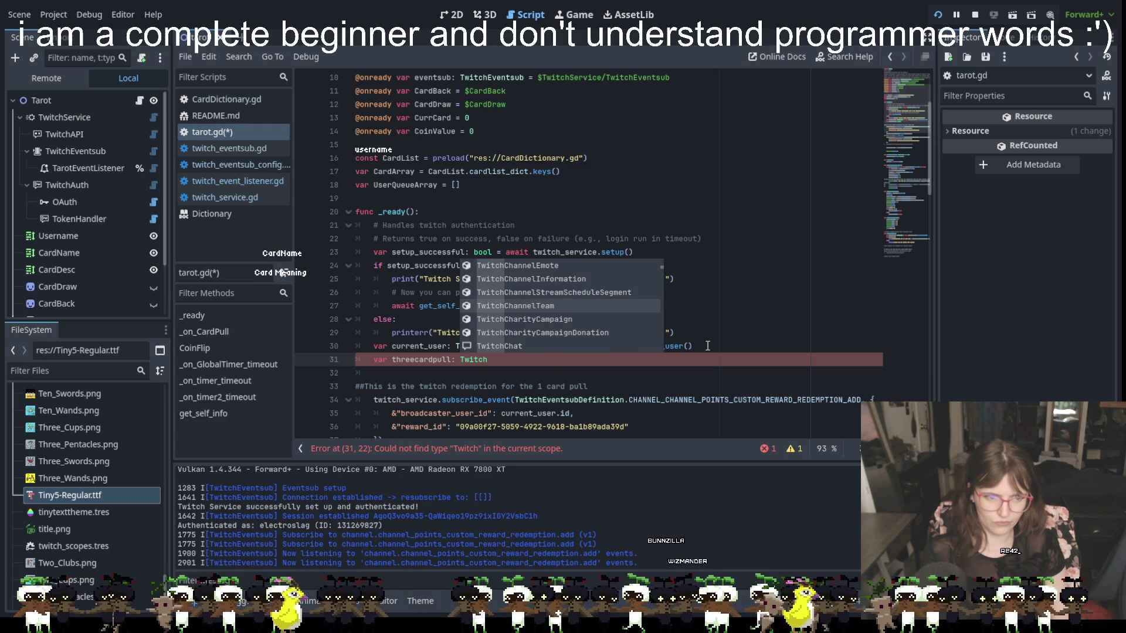
key("Down")
key("Down")
key("Down")
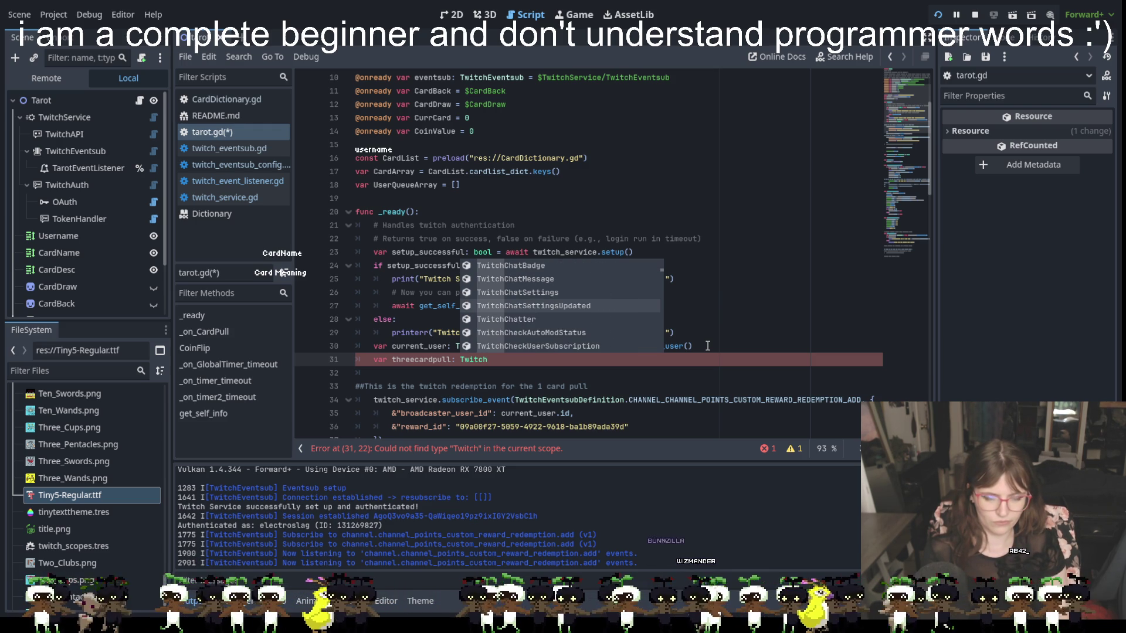
key("Down")
key("Down")
key("Down")
key("Down")
key("Down")
key("Down")
key("Down")
key("Down")
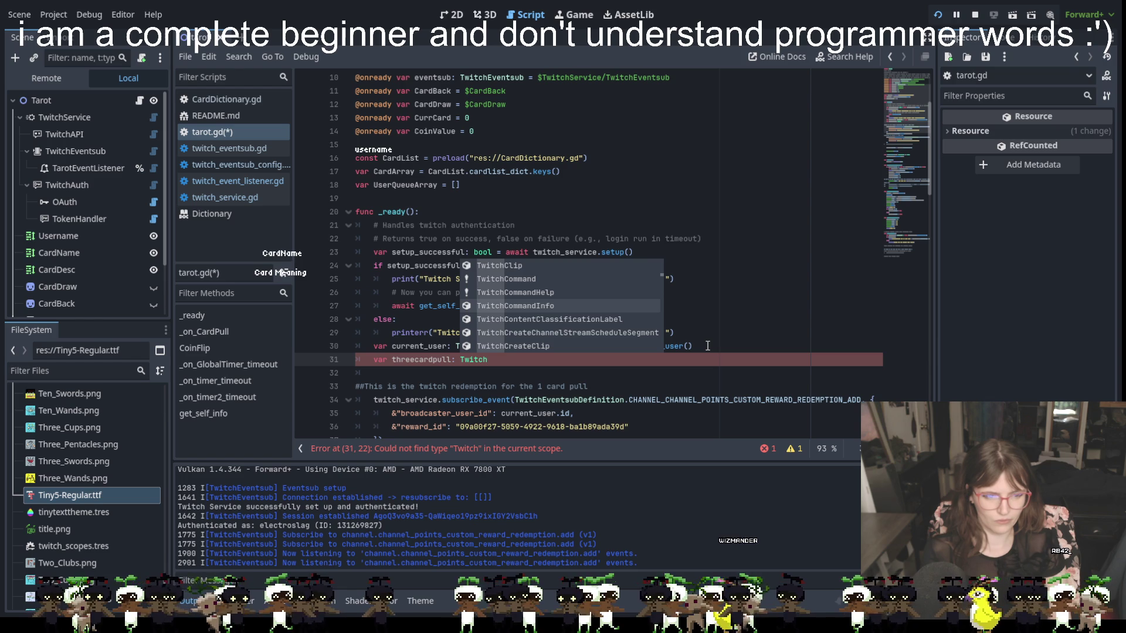
key("Down")
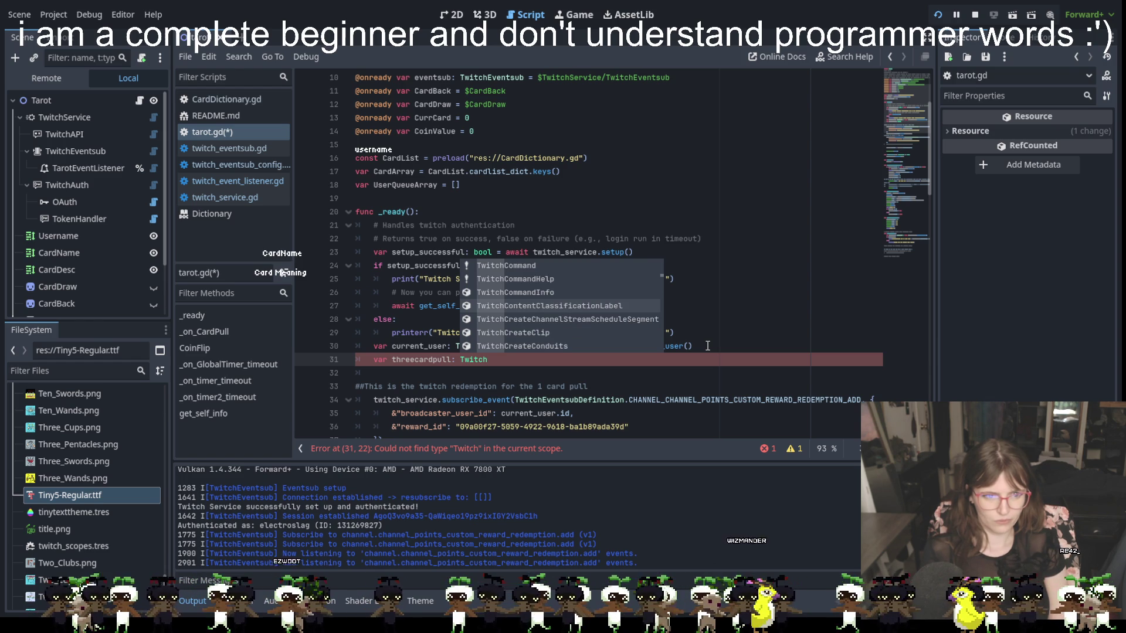
key("Down")
key("Down")
key("Down")
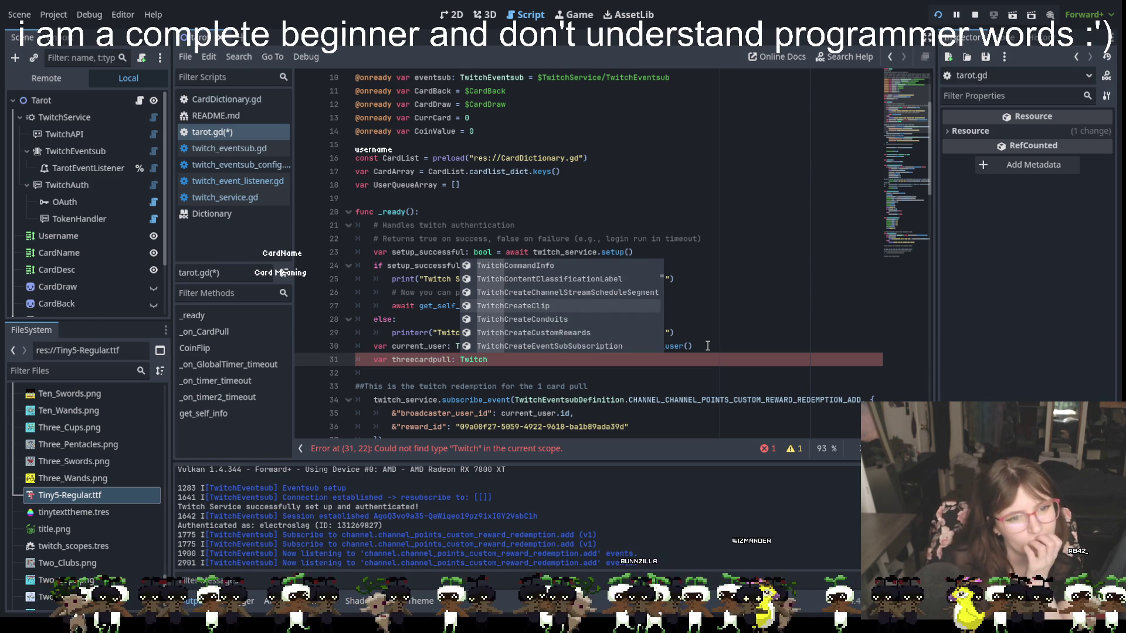
key("Down")
key("Down")
key("Down")
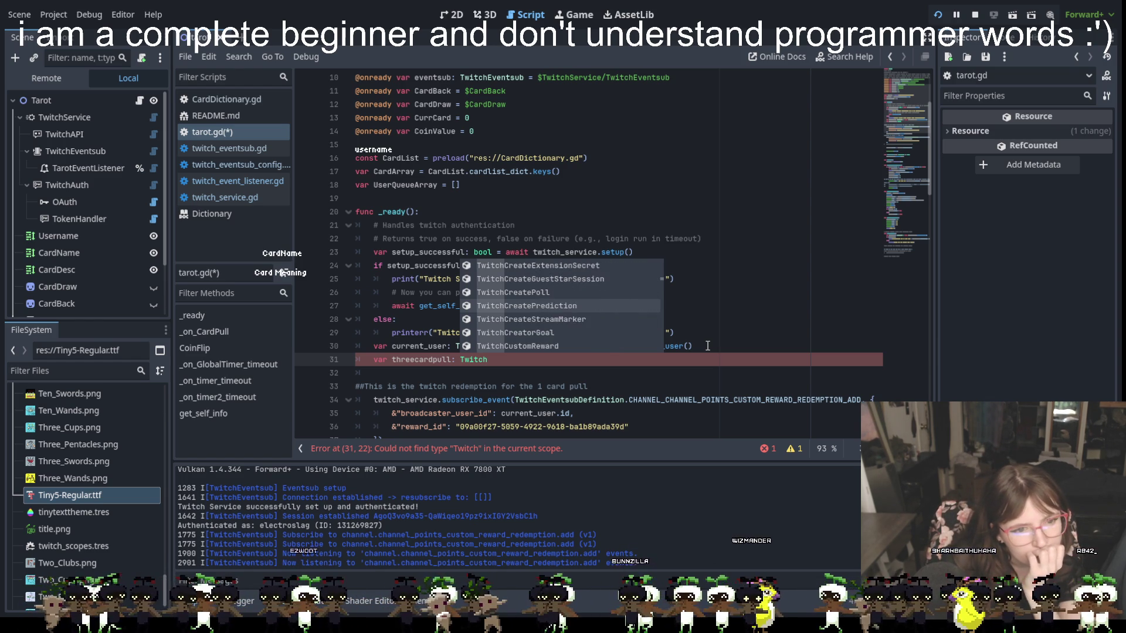
key("Down")
key("Down")
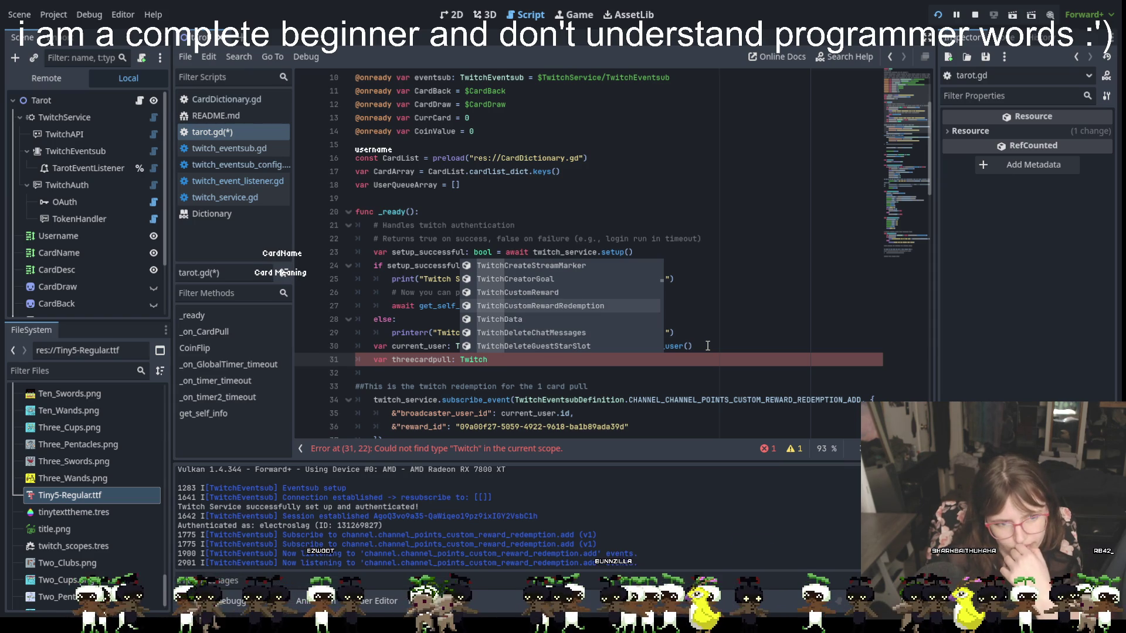
key("Return")
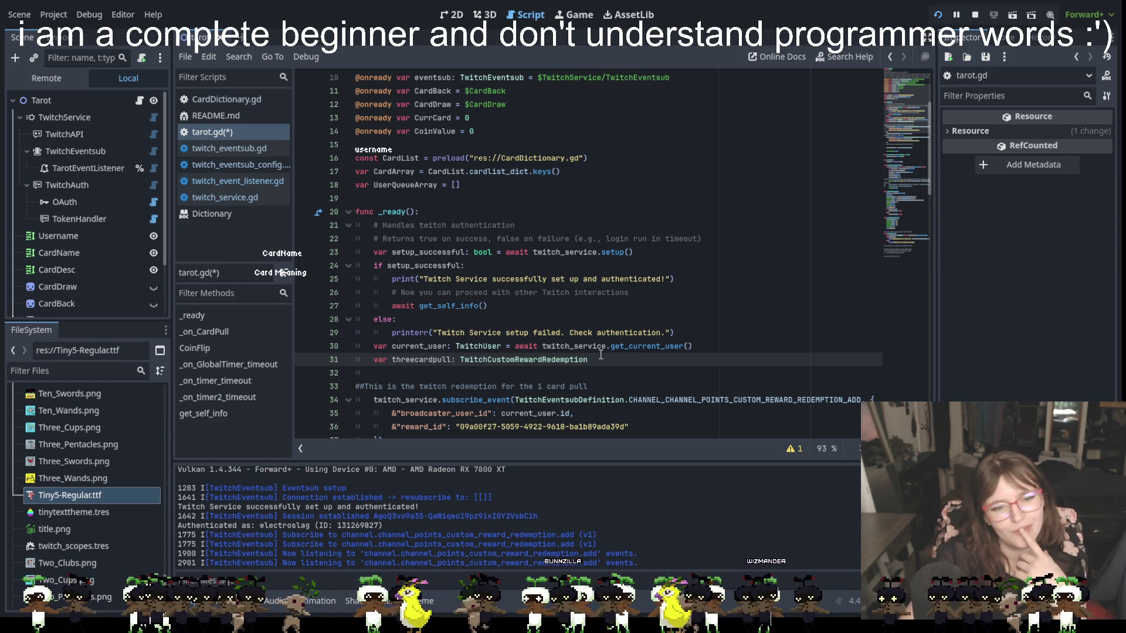
Append '= await' to the threecardpull line, then delete the whole line.
type("= await")
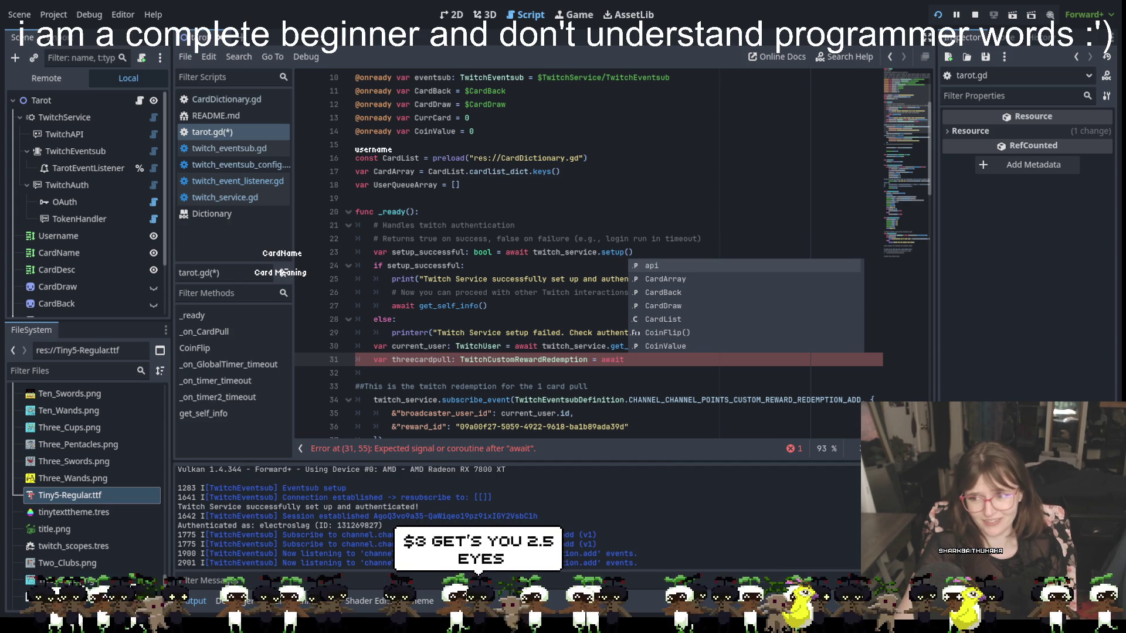
left_click(595, 375)
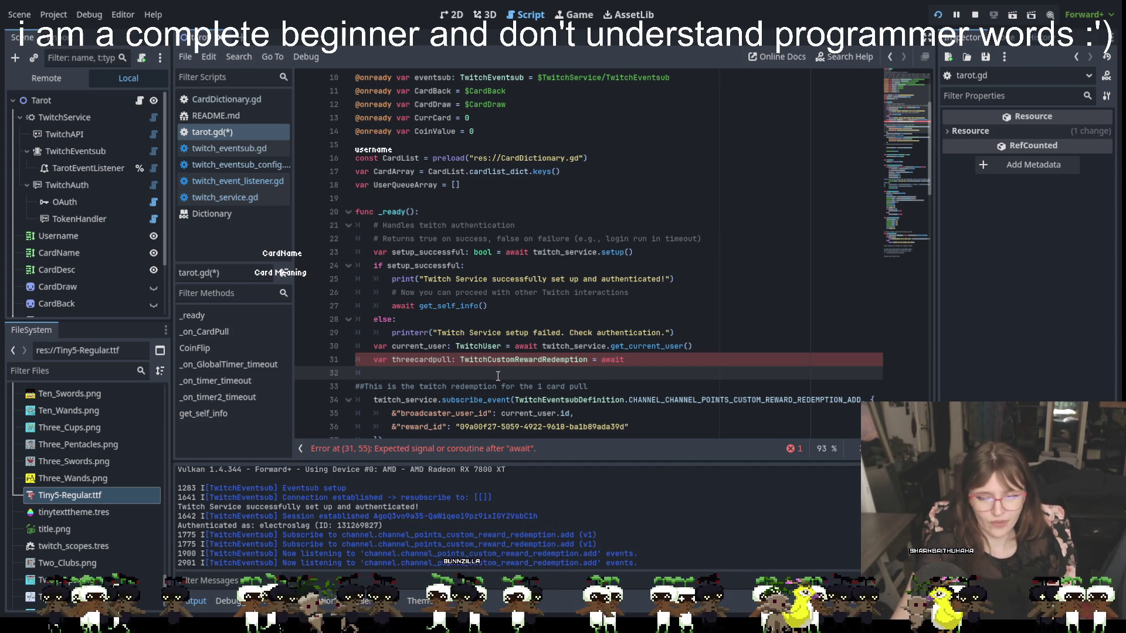
left_click(462, 360)
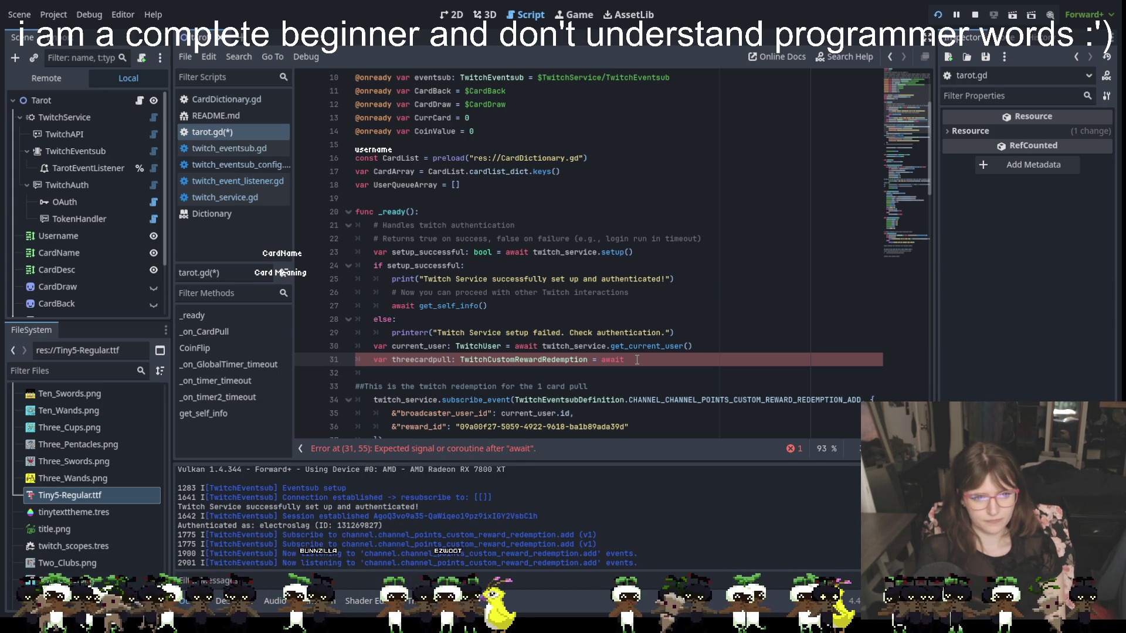
left_click_drag(636, 359, 349, 361)
key("BackSpace")
key("BackSpace")
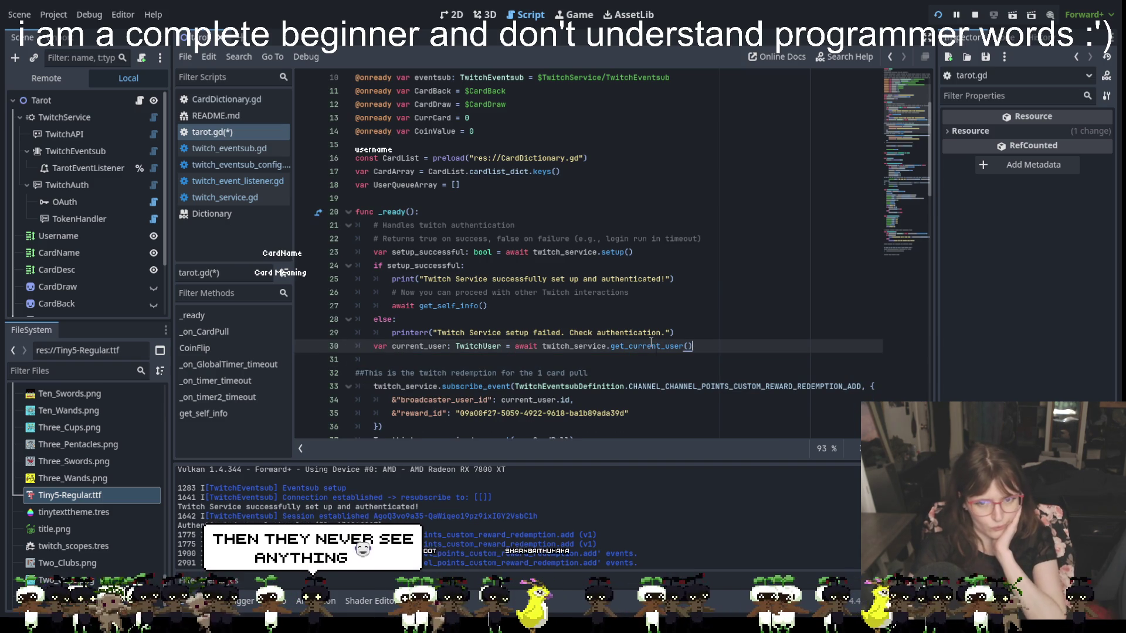
Save tarot.gd with Scene > Save Scene and open a new empty scene tab.
left_click(20, 14)
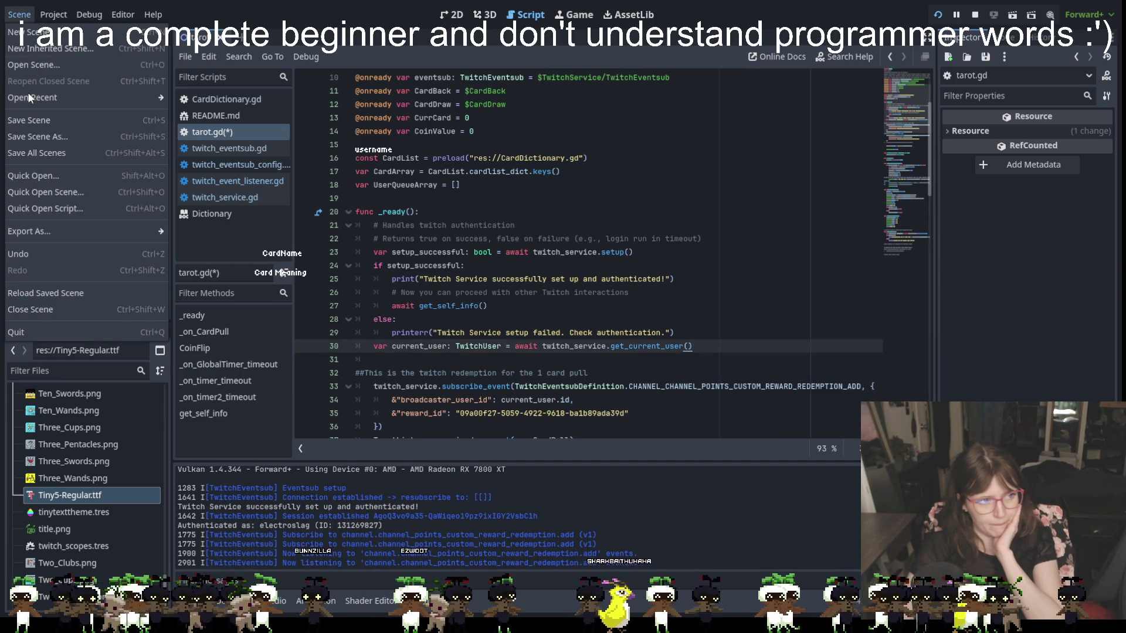
left_click(34, 120)
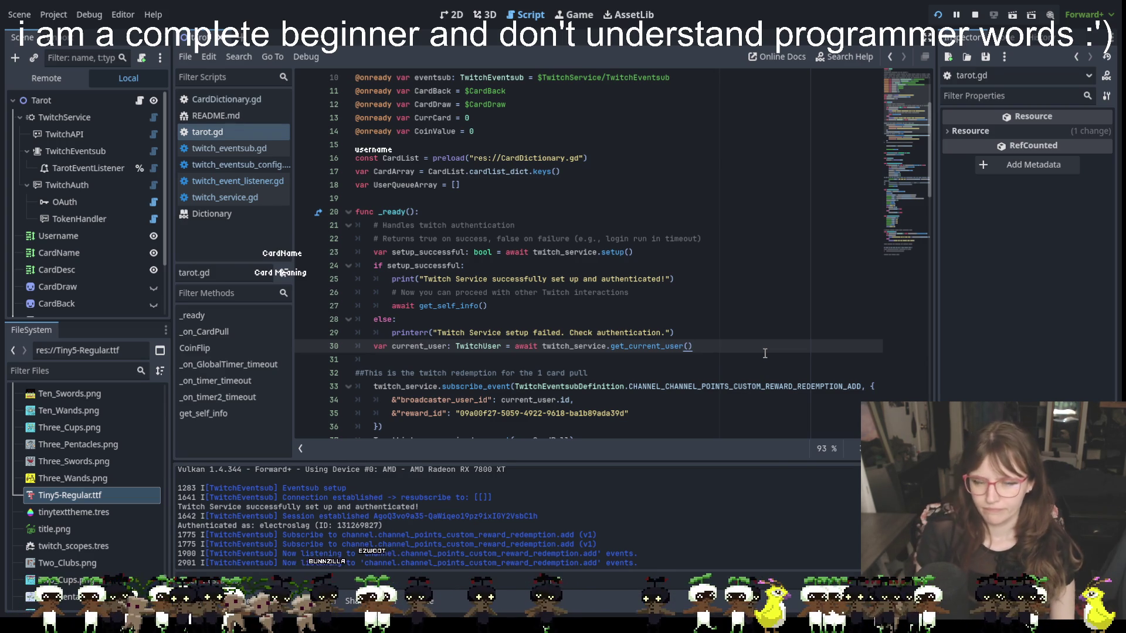
left_click(245, 43)
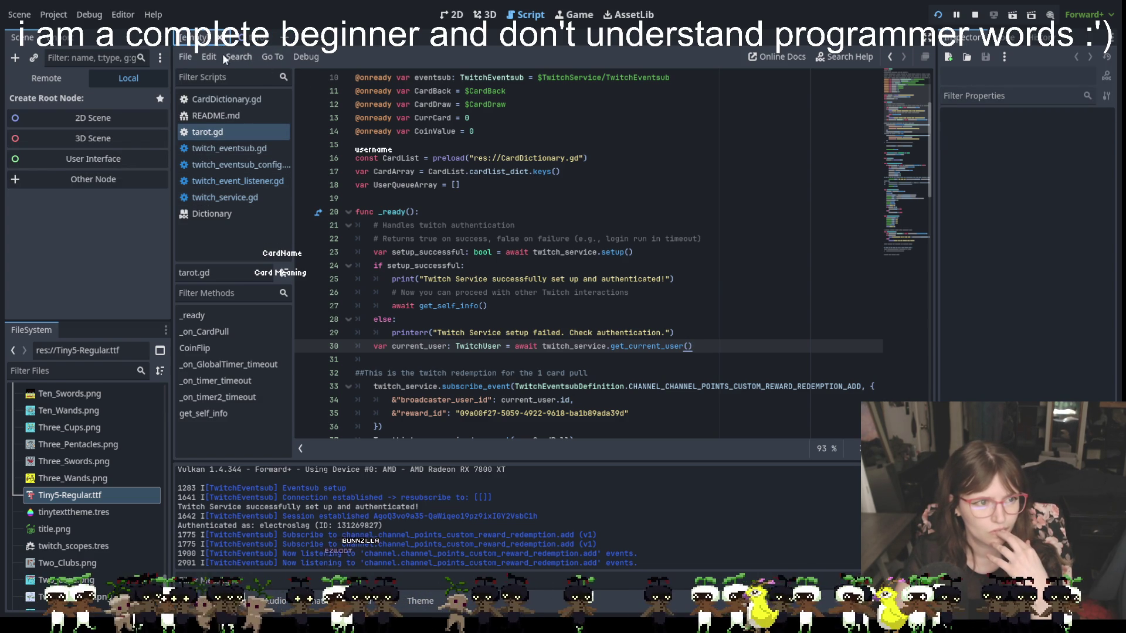
left_click(183, 40)
Create a 2D Scene root node in the new scene and rename it 'title'.
left_click(205, 40)
left_click(454, 15)
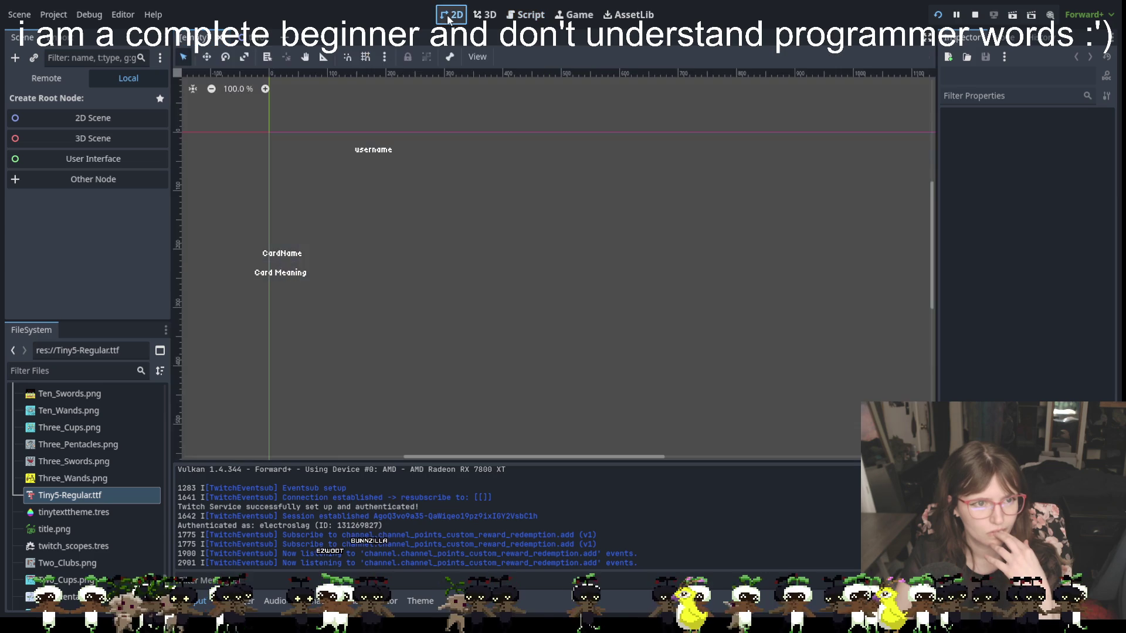
scroll(605, 364, "down", 1)
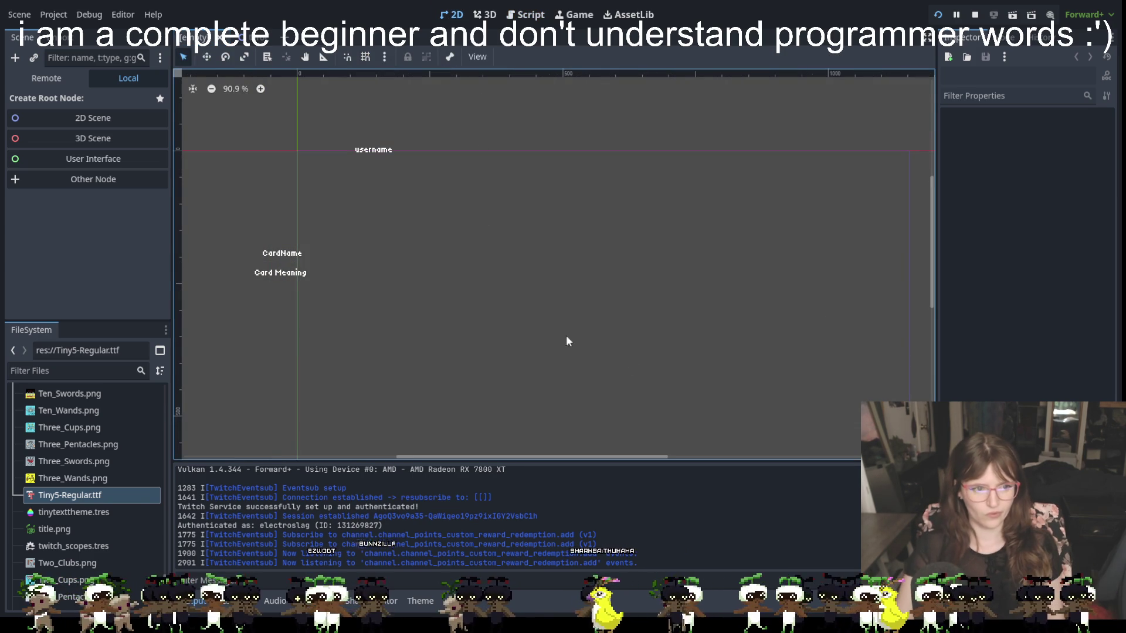
left_click(54, 116)
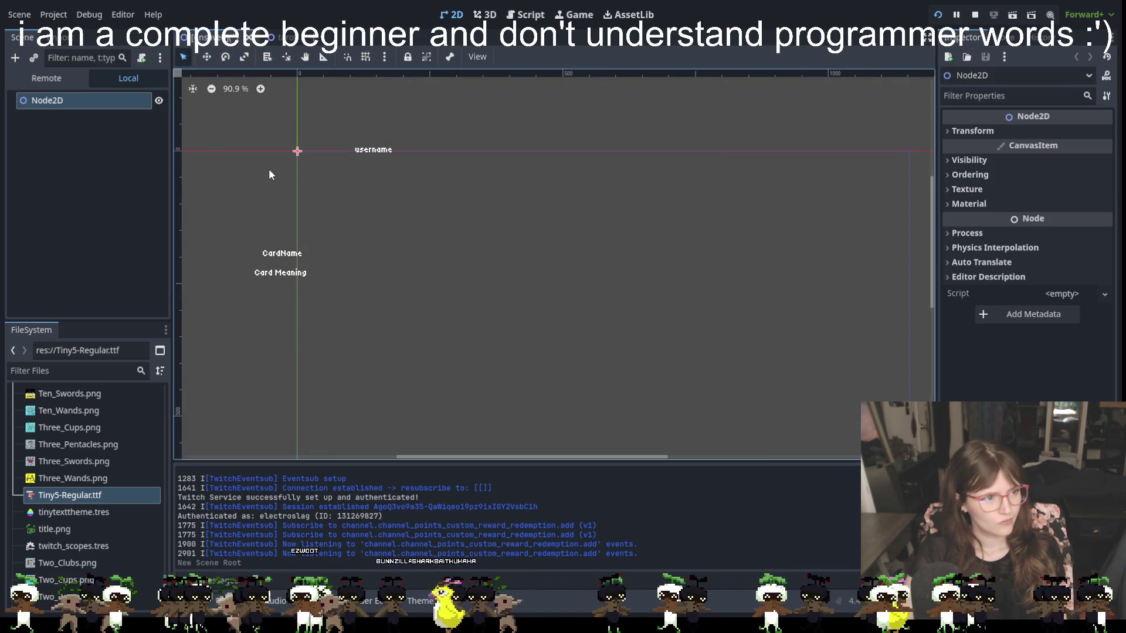
left_click(74, 100)
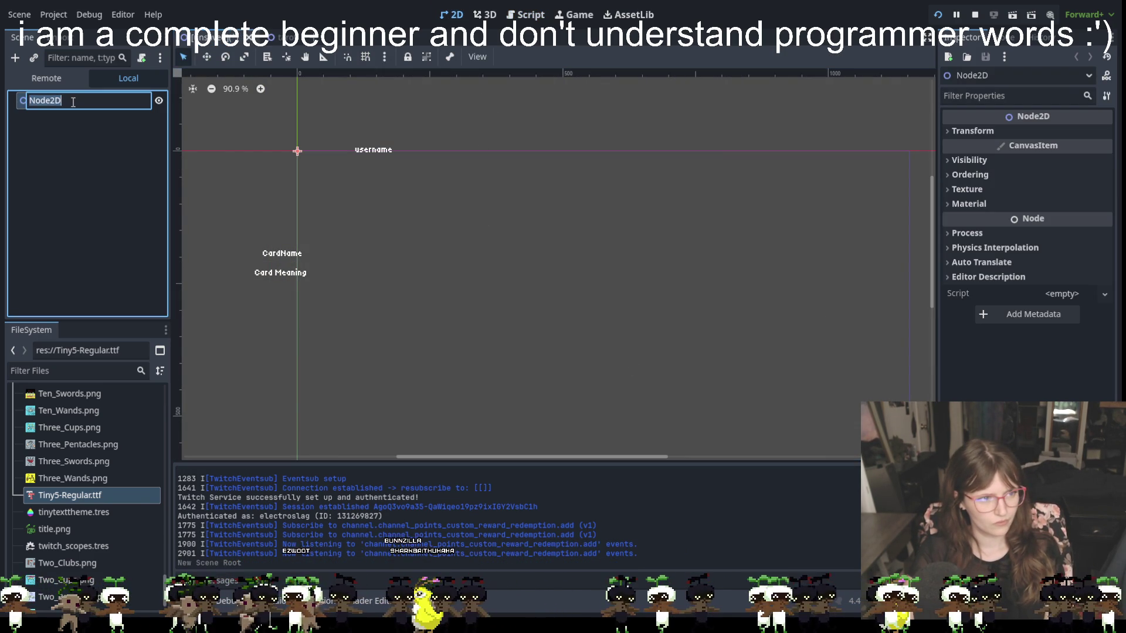
key("BackSpace")
type("title")
key("Return")
Stop the running game's debug session.
scroll(439, 205, "down", 2)
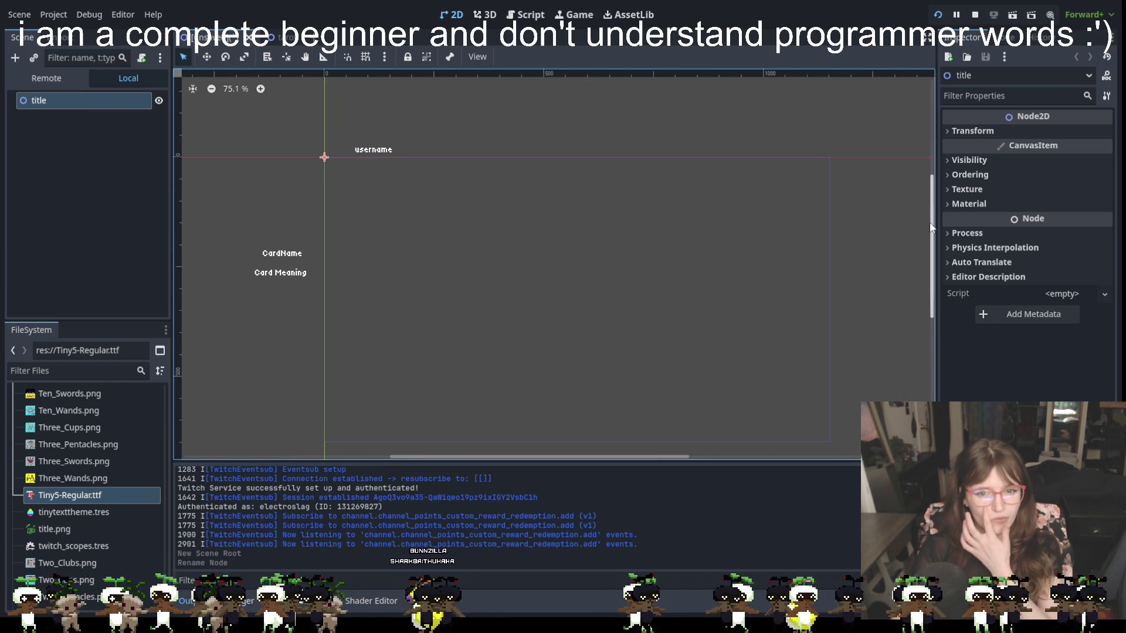
left_click_drag(928, 227, 929, 244)
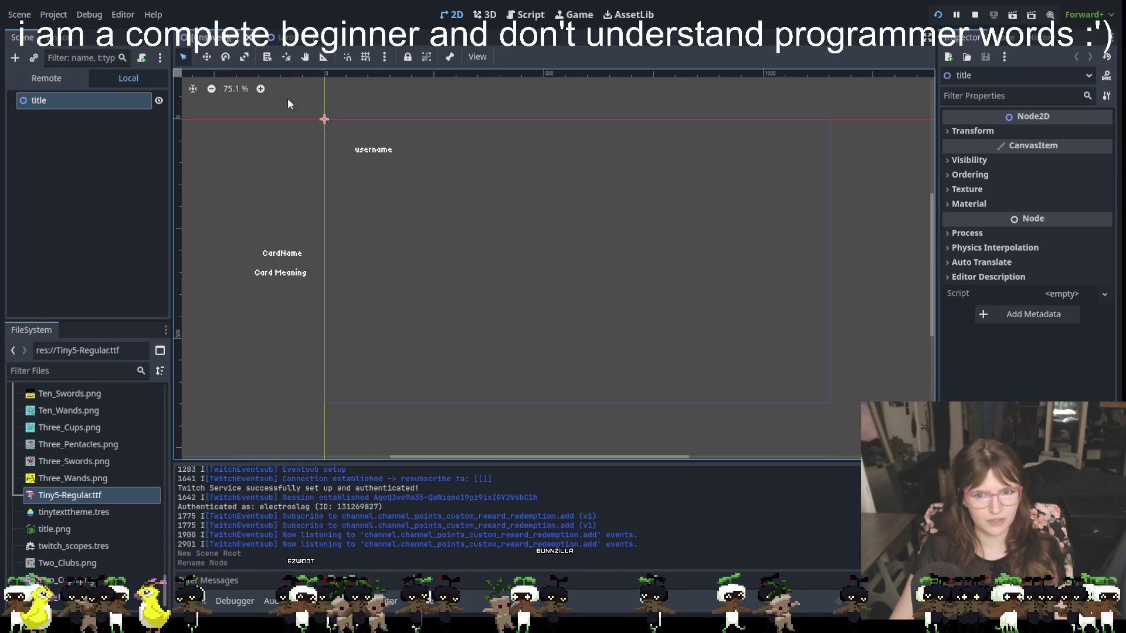
left_click(976, 16)
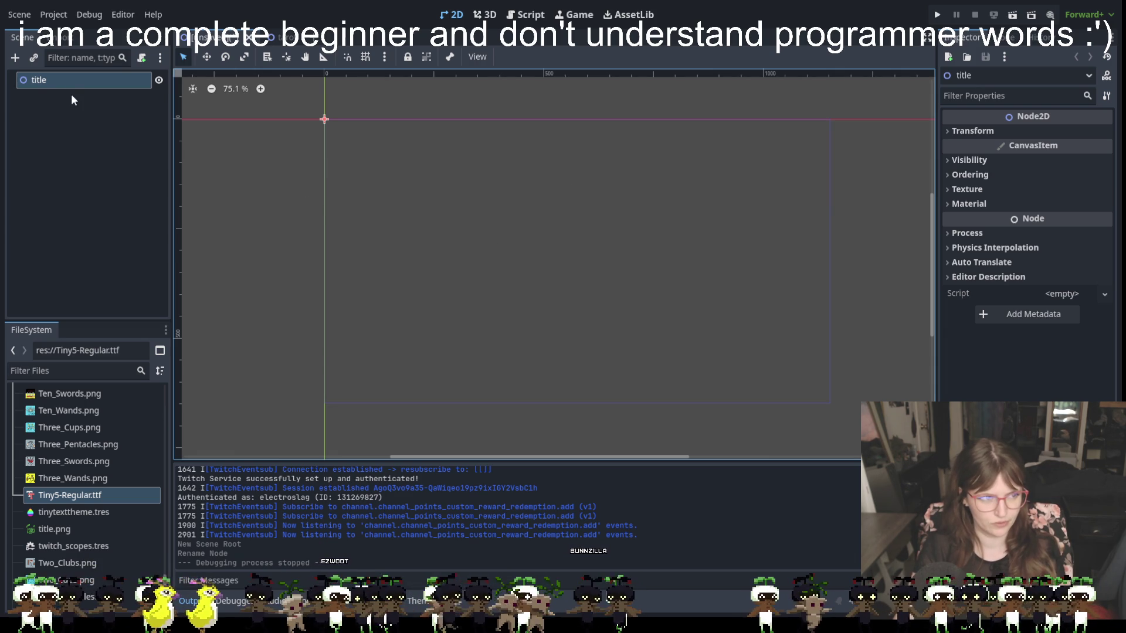
left_click_drag(396, 207, 365, 224)
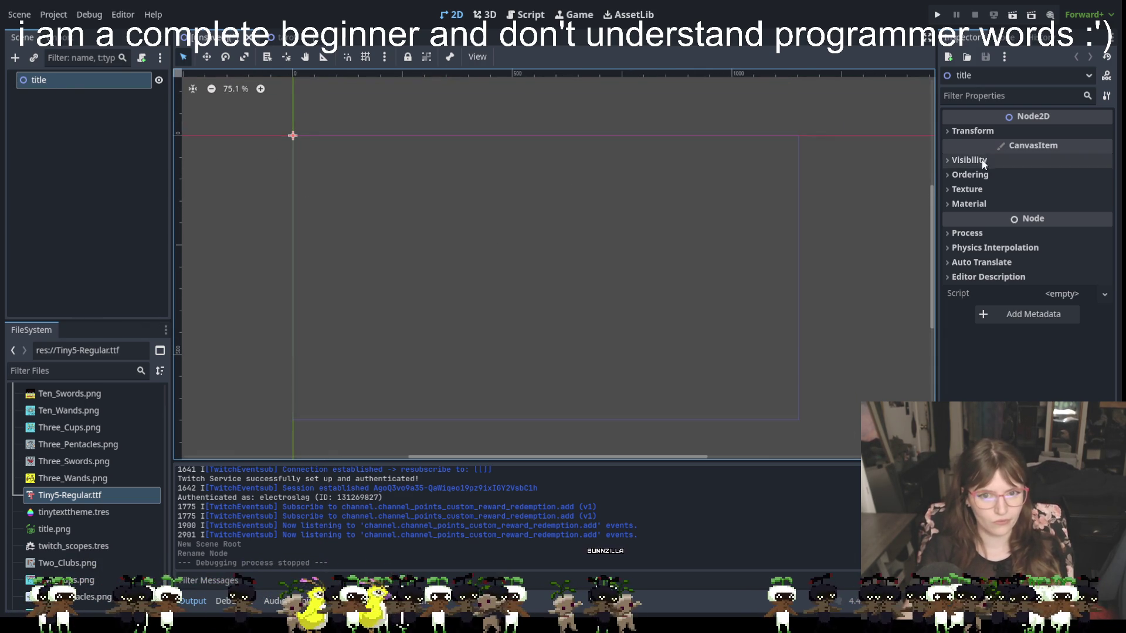
Add a RichTextLabel child under title, undoing an accidental TextEdit first.
right_click(47, 77)
left_click(76, 82)
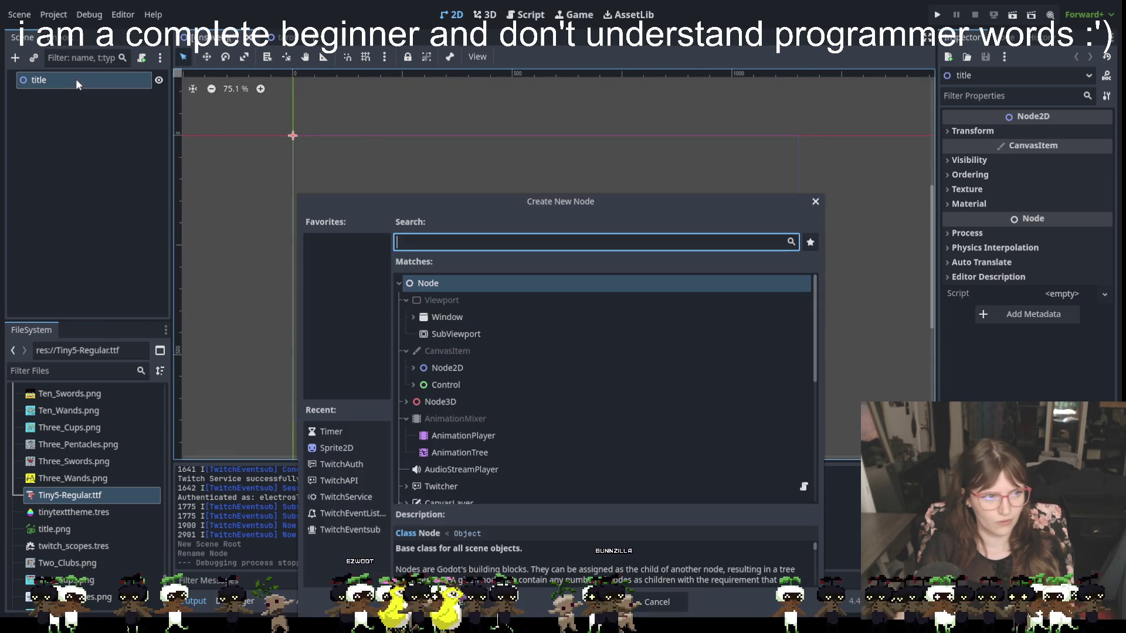
type("text")
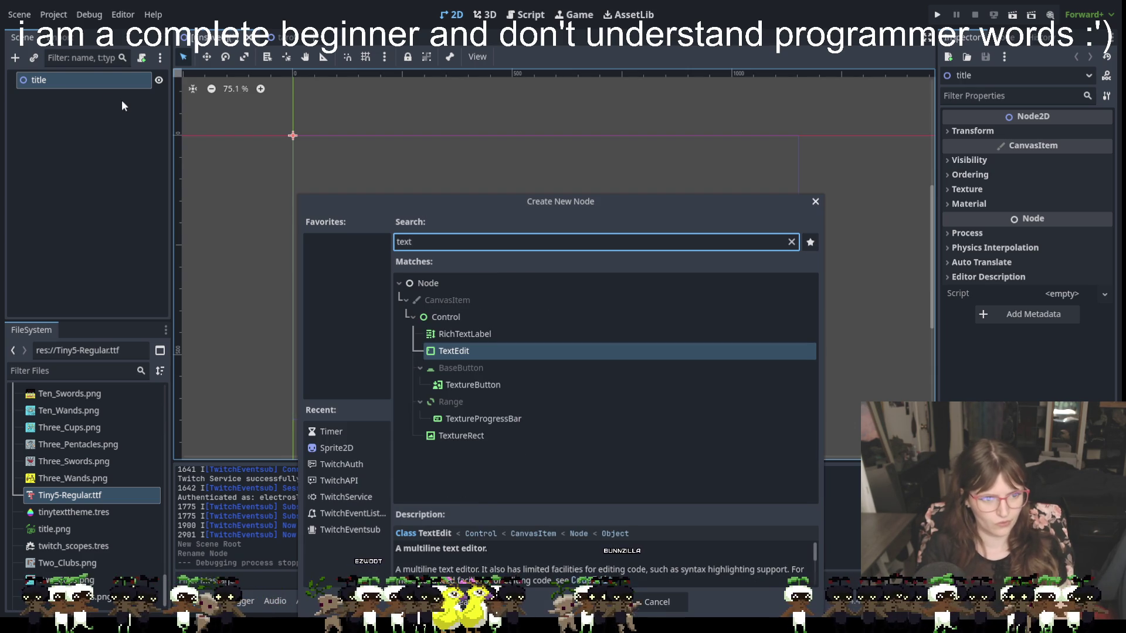
key("Return")
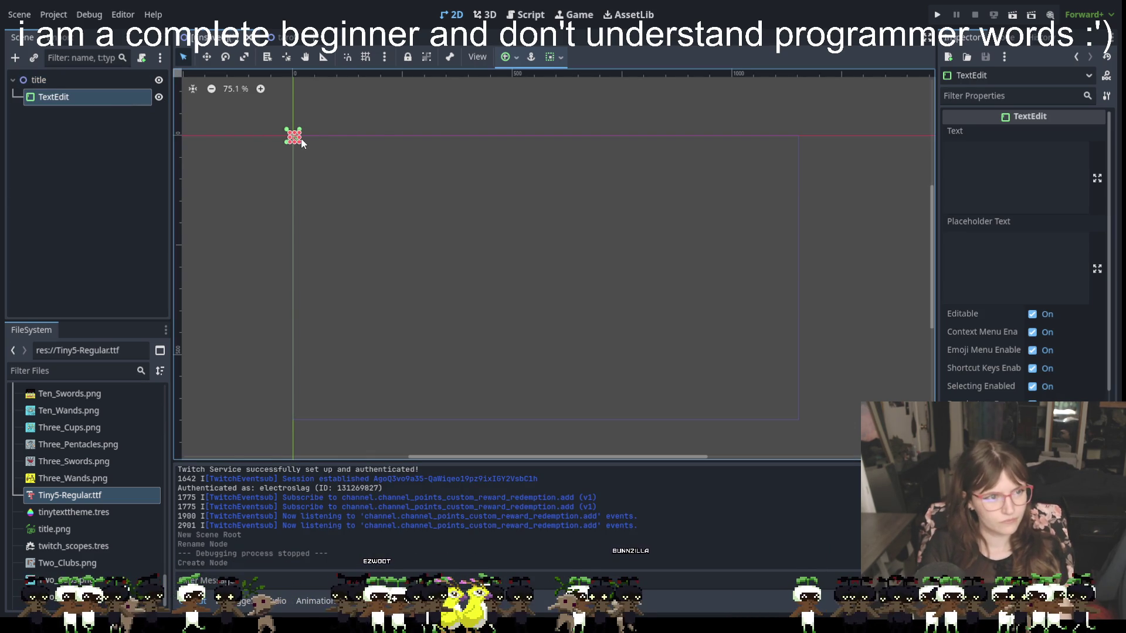
key("ctrl+z")
right_click(43, 80)
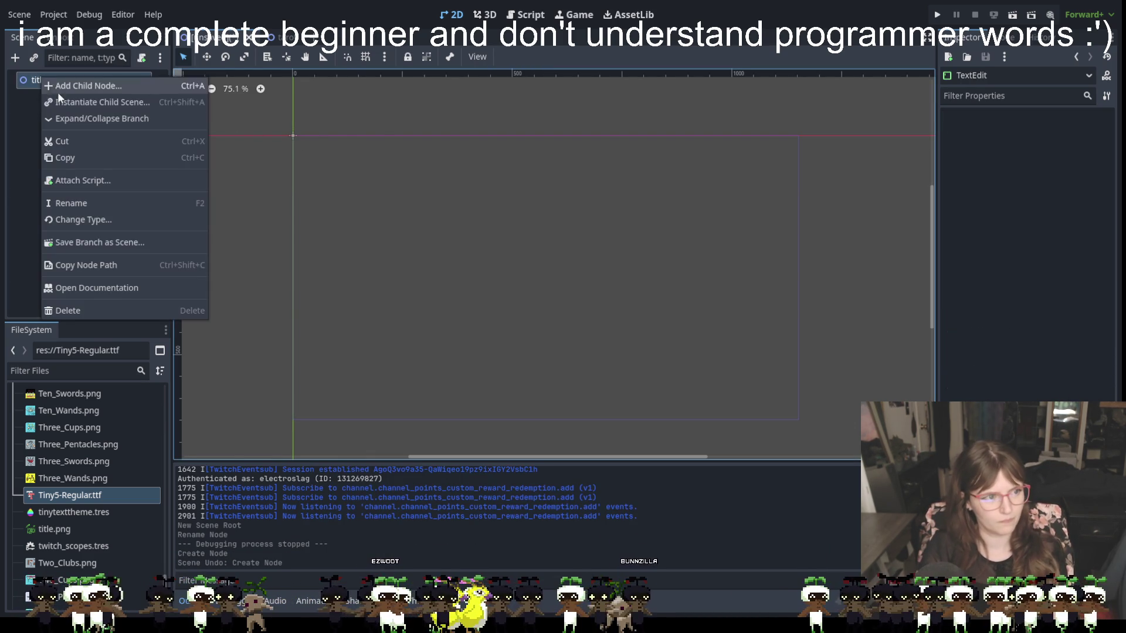
left_click(80, 87)
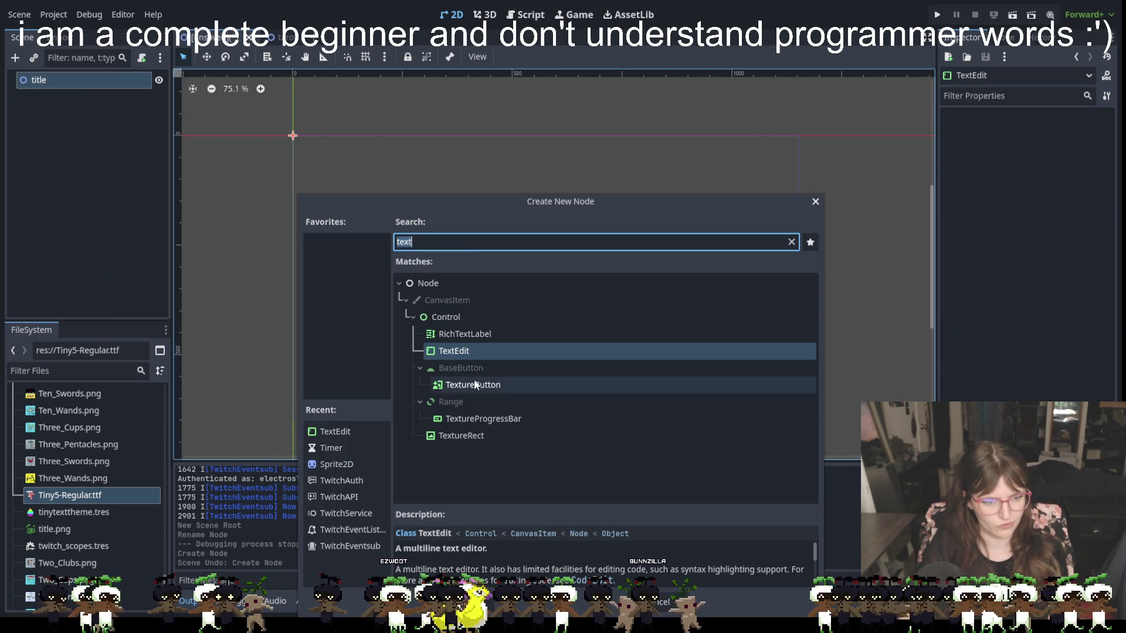
left_click(466, 335)
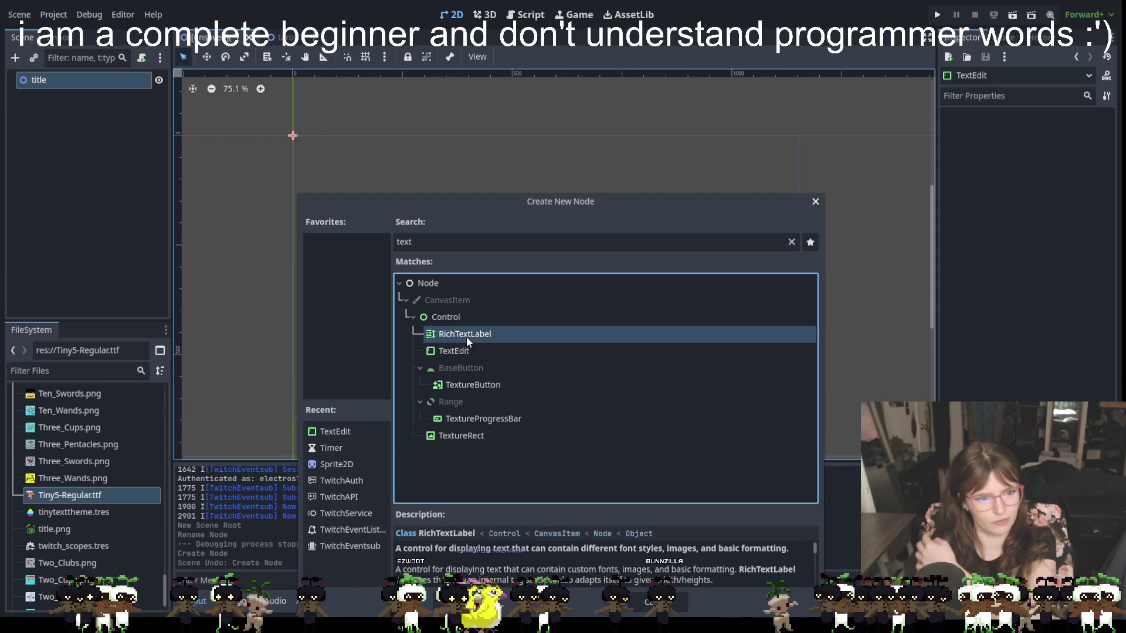
double_click(466, 337)
Set the label's text to 'twitch integrated tarot !!' and resize it near the top centre.
left_click_drag(307, 147, 529, 188)
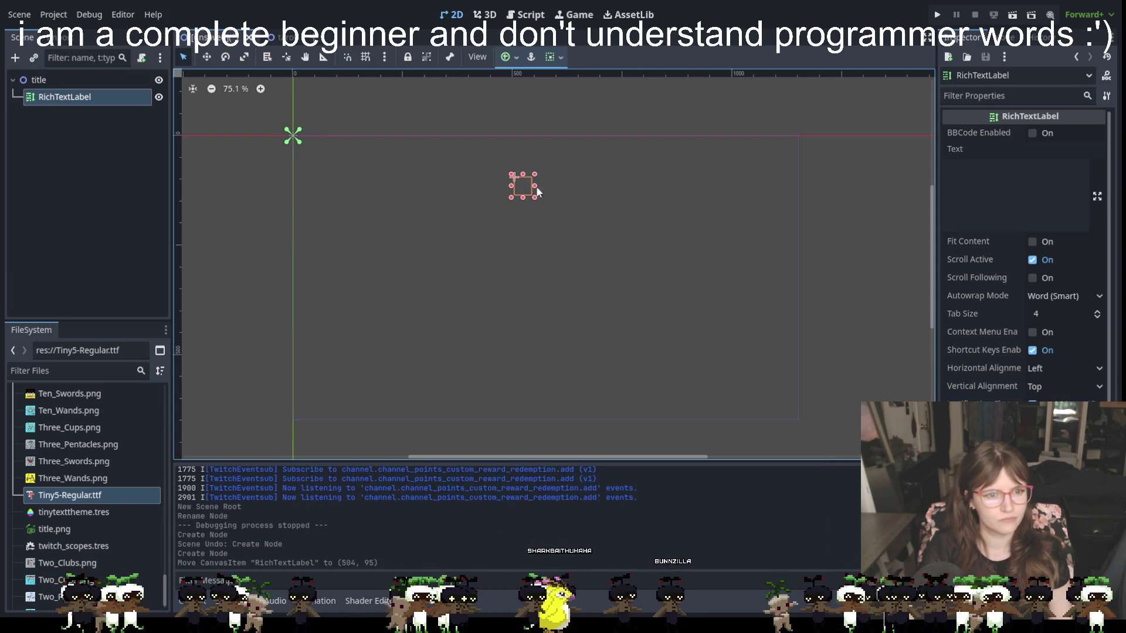
left_click(1004, 171)
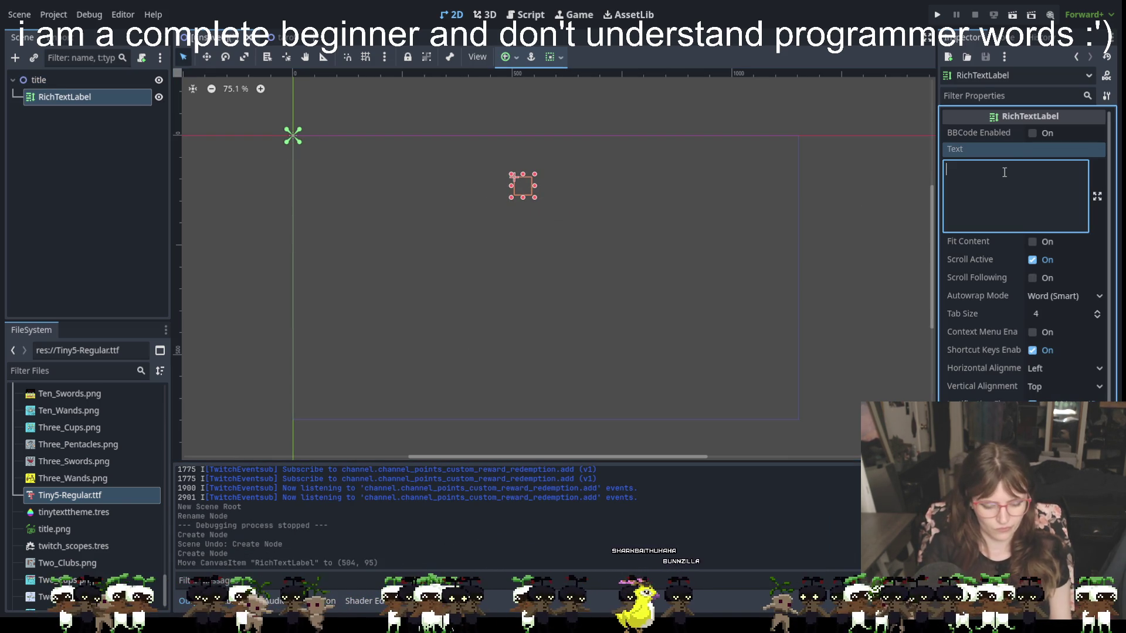
type("twitch integrated tarot !!")
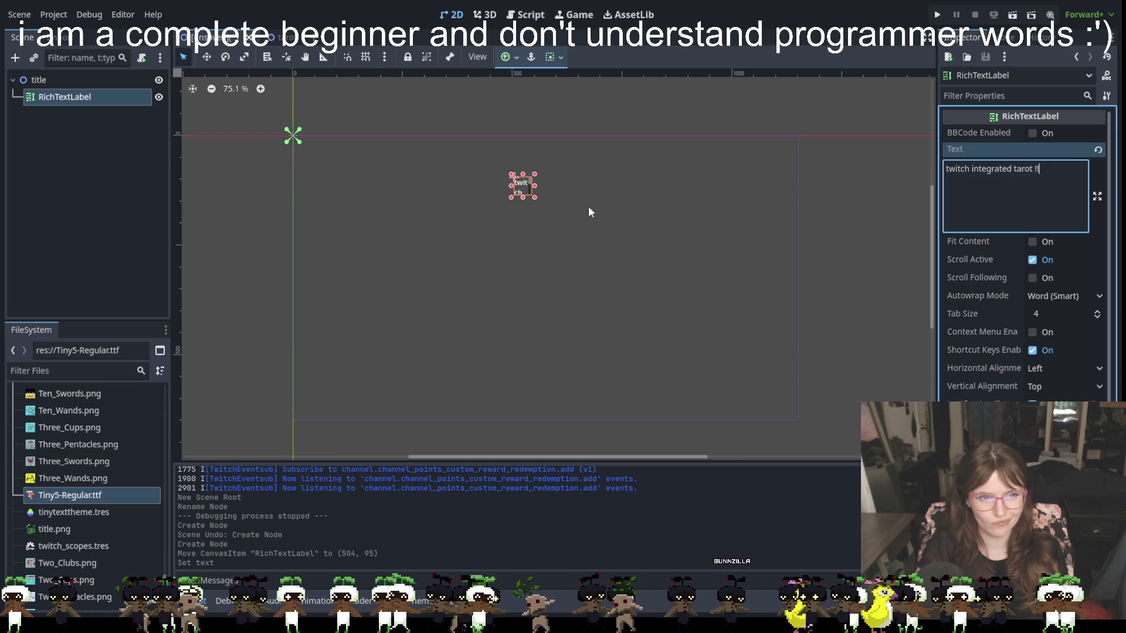
left_click(535, 192)
left_click_drag(533, 197, 742, 274)
left_click_drag(593, 203, 500, 223)
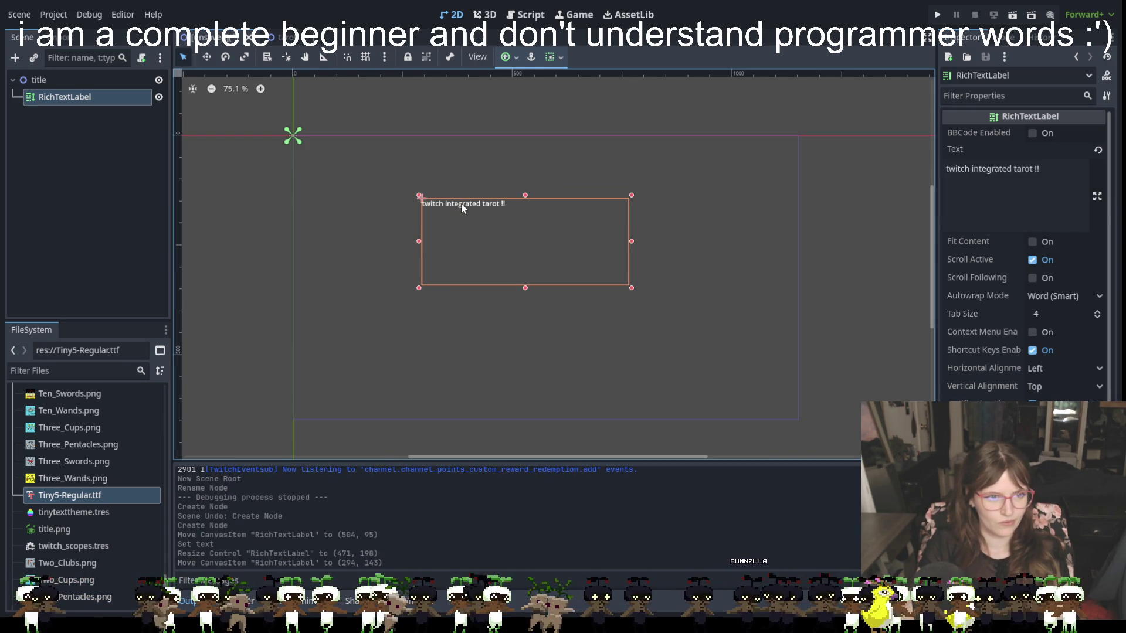
left_click_drag(535, 210, 511, 219)
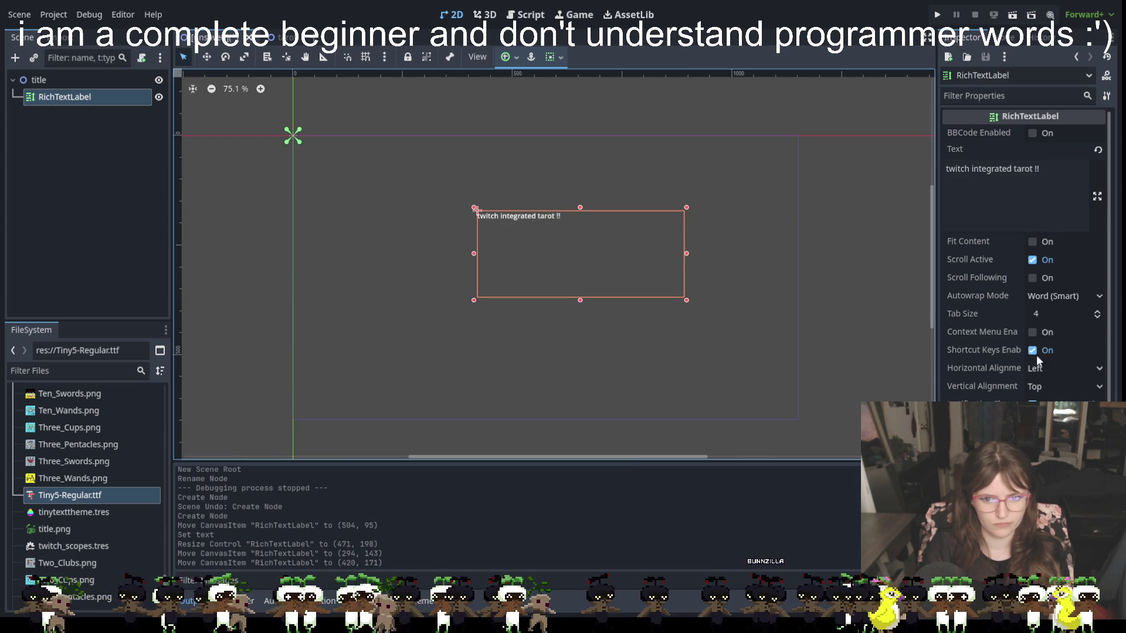
scroll(1037, 316, "down", 6)
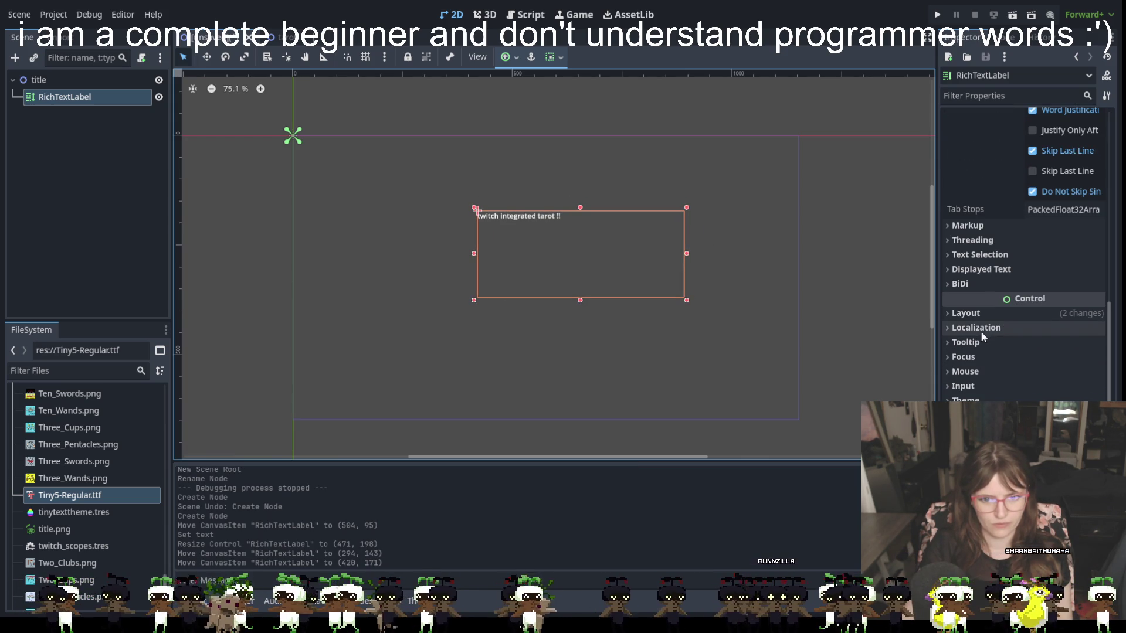
left_click(969, 389)
left_click(685, 354)
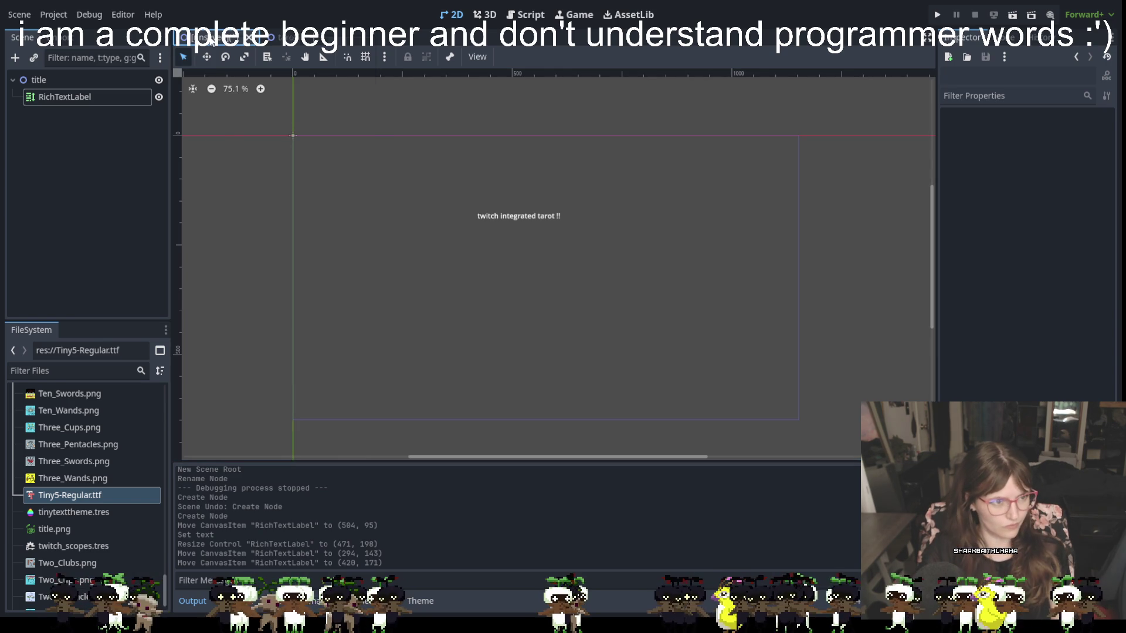
Save the scene as title.tscn, then start adding another child node under title.
right_click(210, 39)
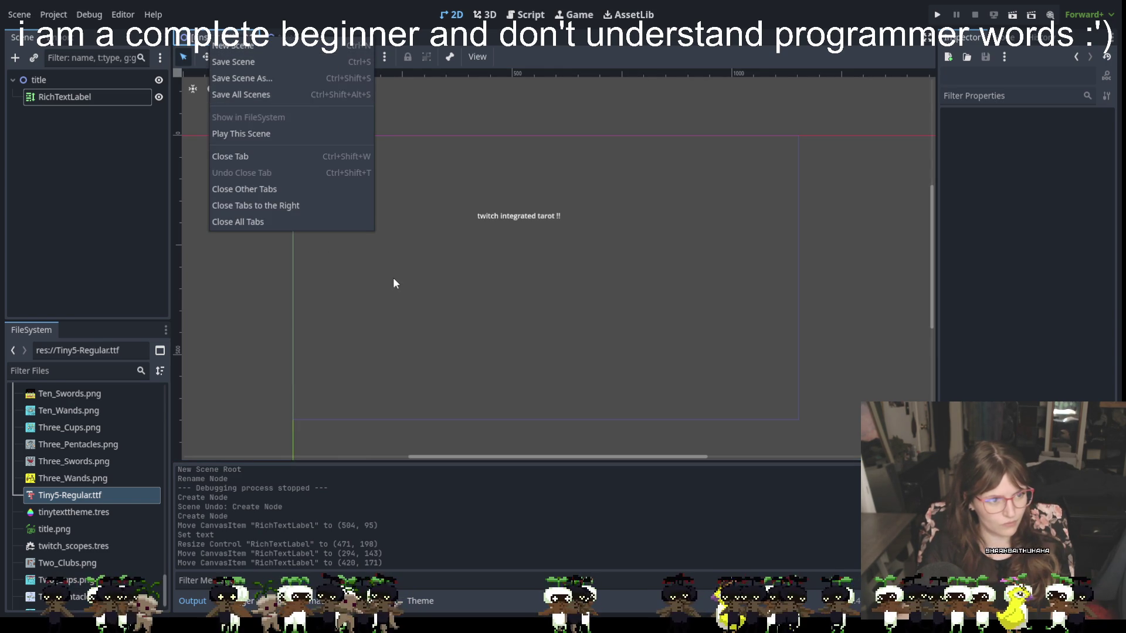
left_click(333, 185)
left_click(83, 81)
left_click(361, 160)
left_click(20, 14)
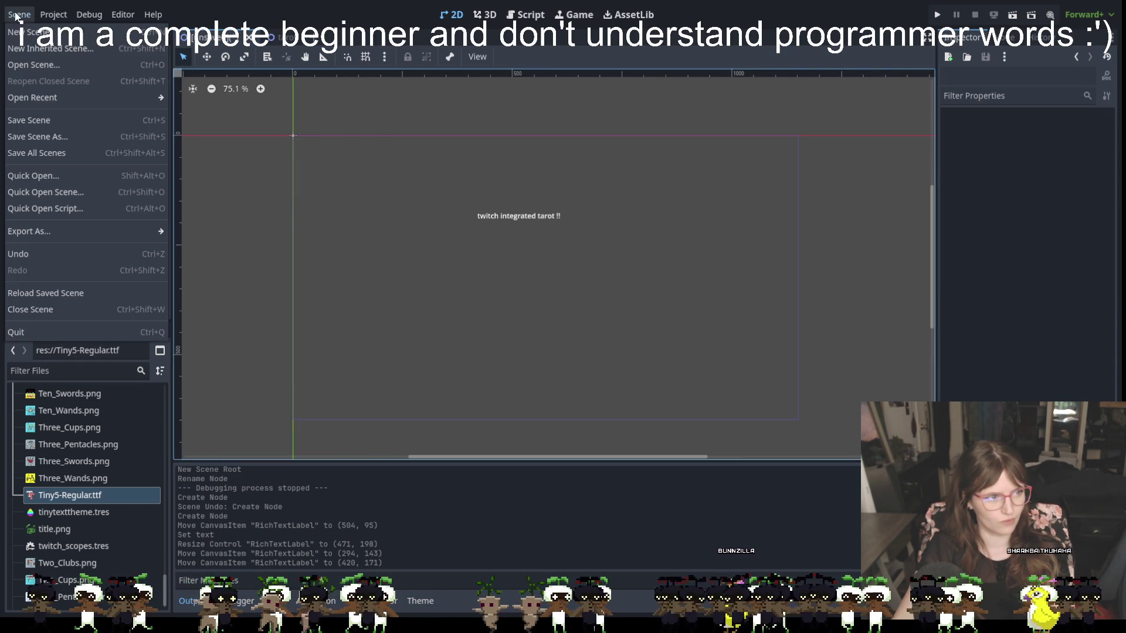
left_click(41, 159)
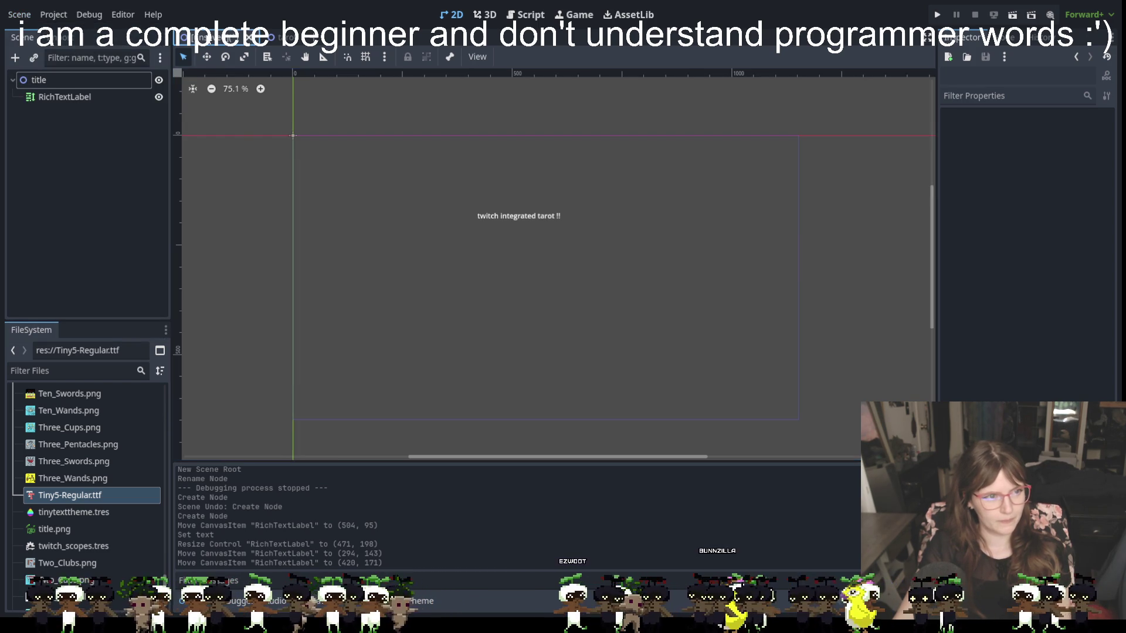
right_click(205, 37)
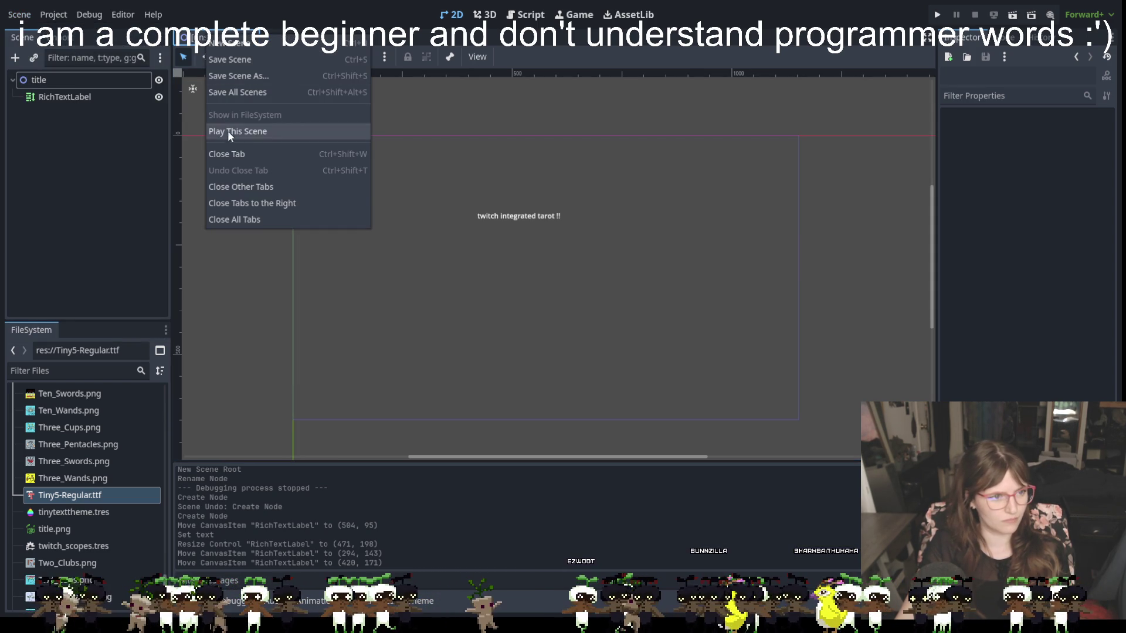
left_click(226, 71)
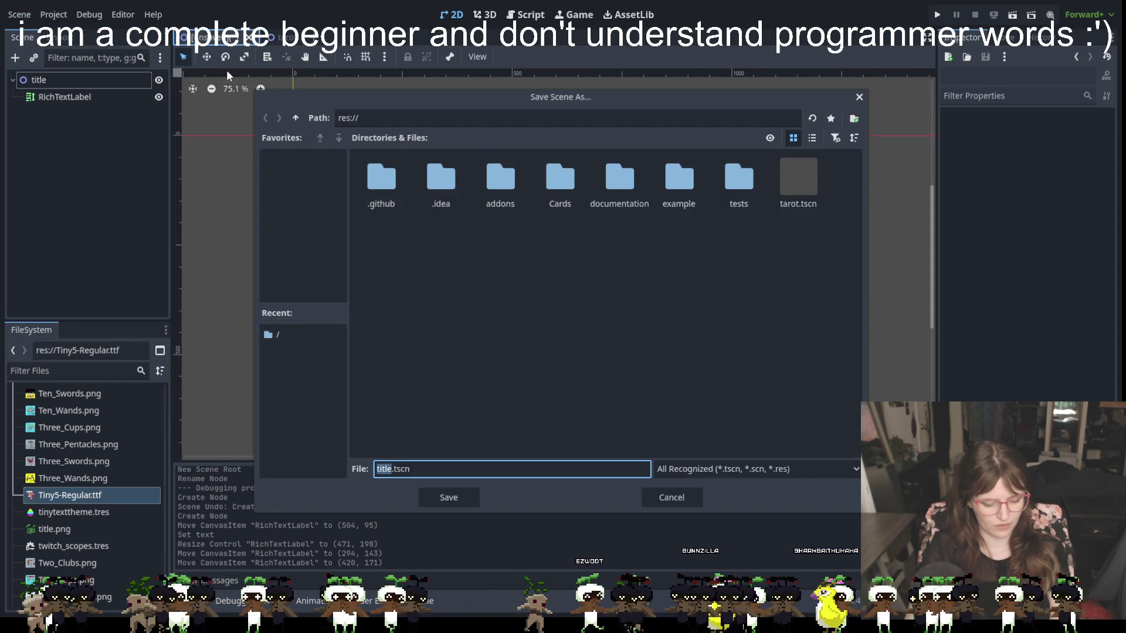
key("Return")
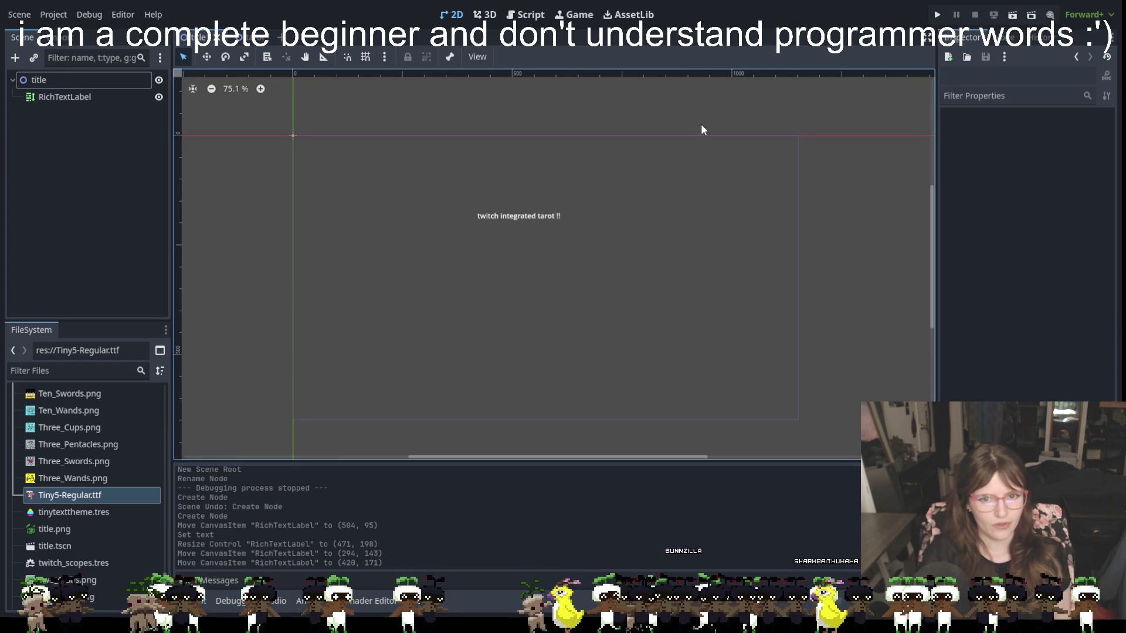
right_click(56, 79)
left_click(97, 89)
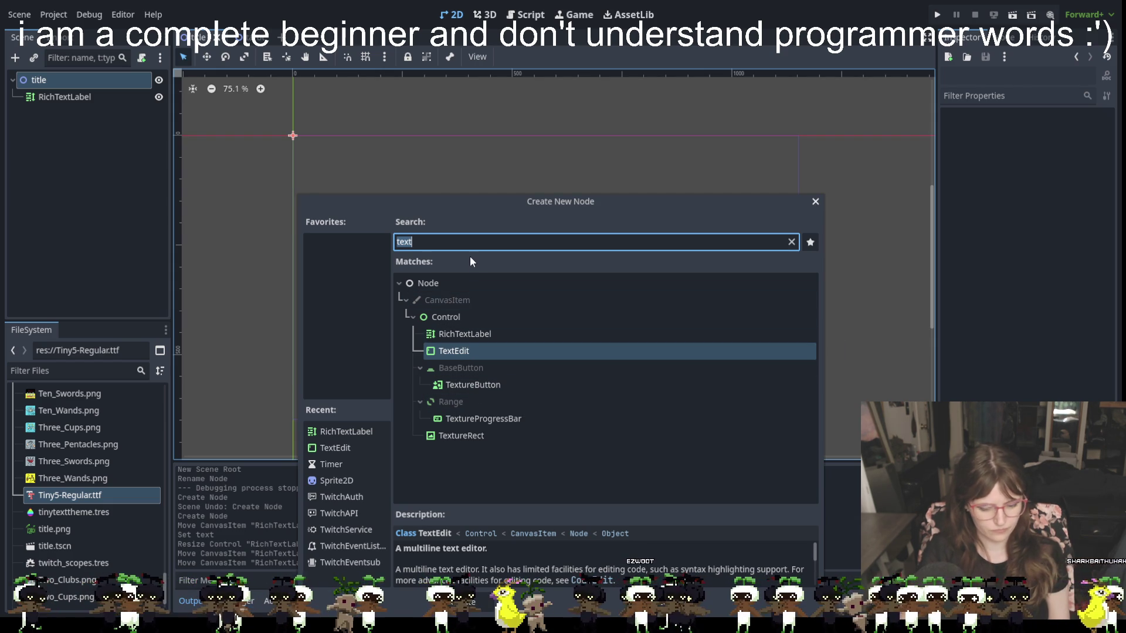
Add a Button under title with text 'setup', sized as a bar below the title text.
key("BackSpace")
type("button")
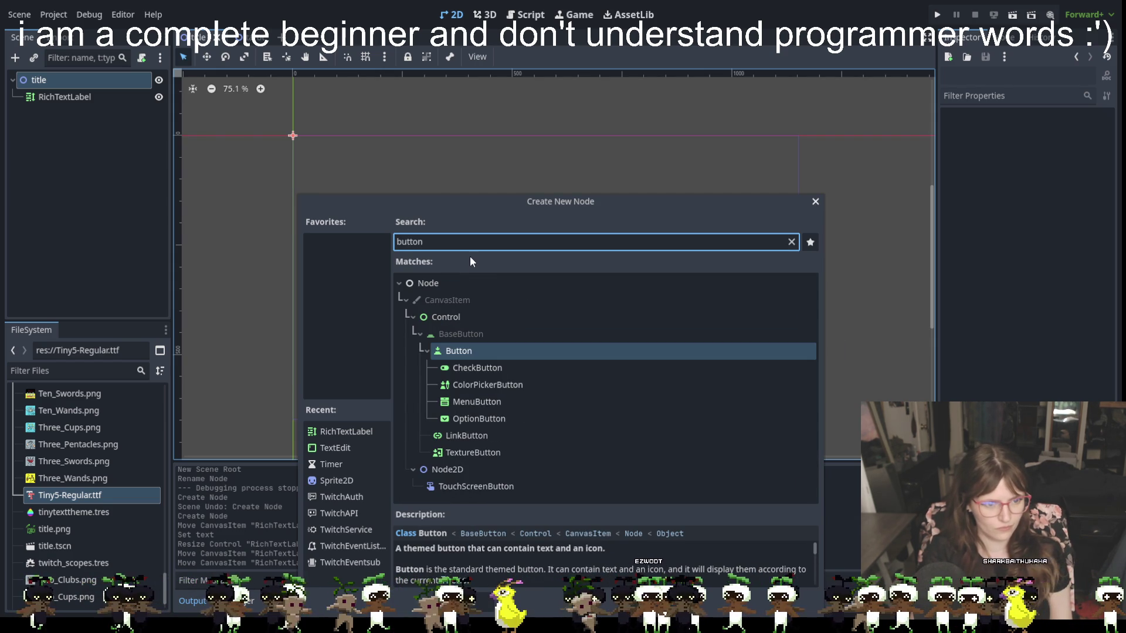
key("Return")
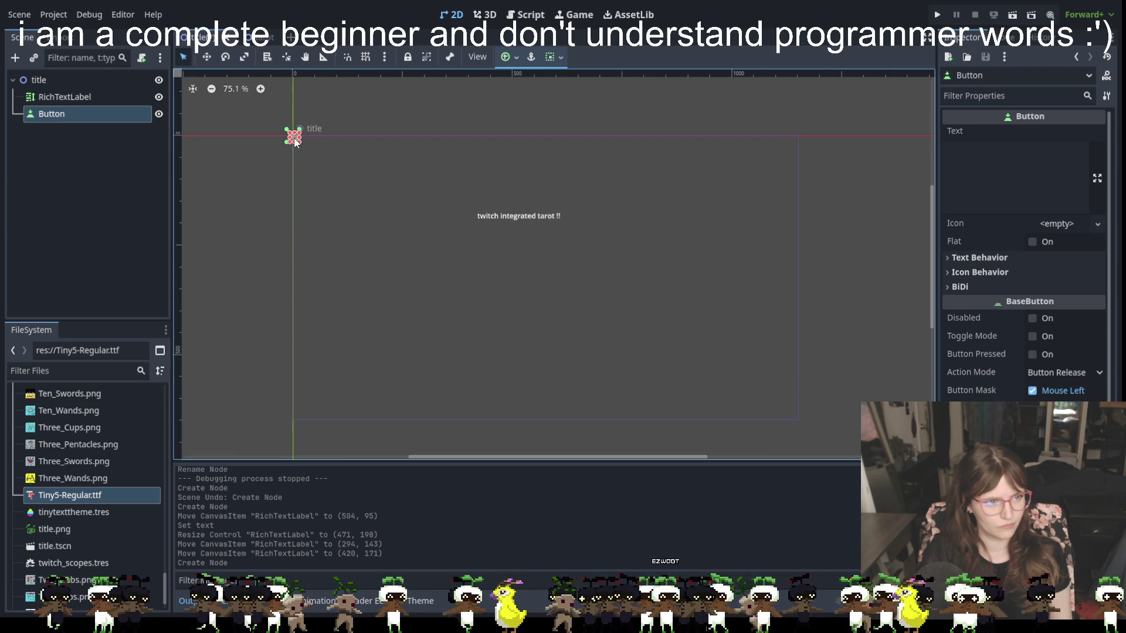
mouse_move(298, 142)
left_mouse_down()
mouse_move(339, 196)
mouse_move(449, 280)
left_mouse_up()
mouse_move(392, 216)
left_mouse_down()
mouse_move(550, 319)
mouse_move(519, 275)
left_mouse_up()
mouse_move(512, 230)
left_mouse_down()
mouse_move(513, 325)
mouse_move(531, 311)
left_mouse_up()
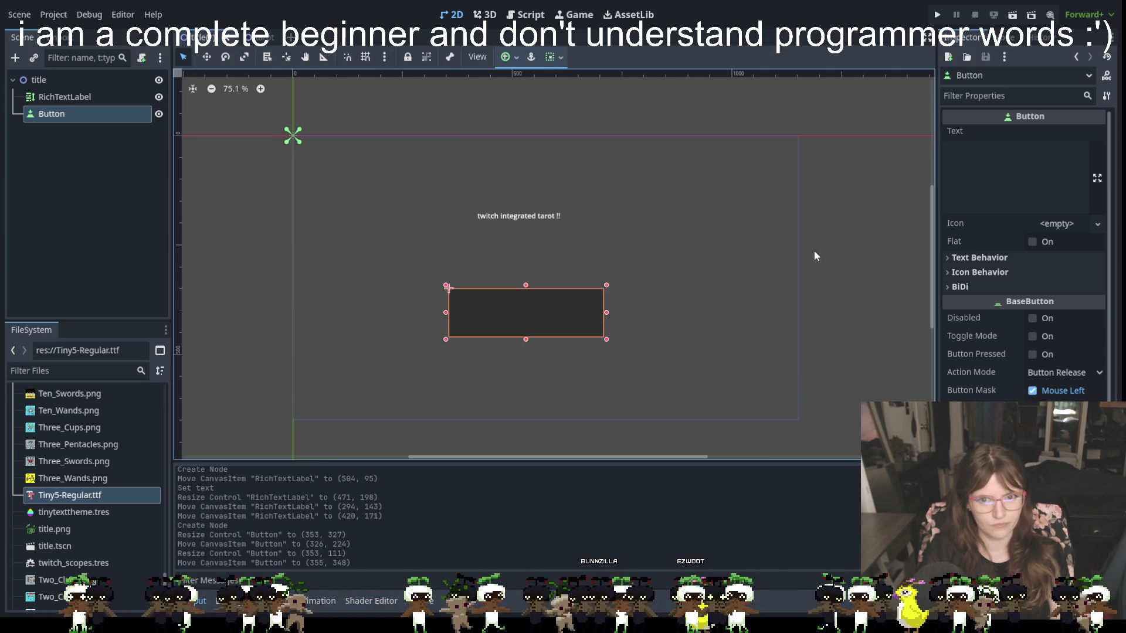
left_click(1001, 160)
type("setup")
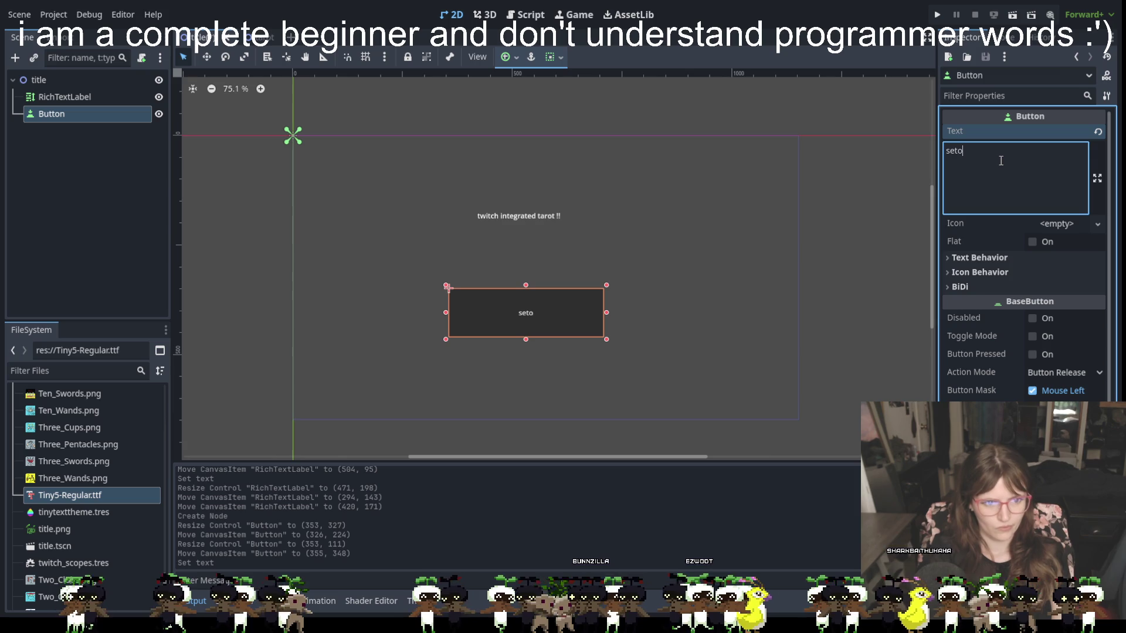
mouse_move(526, 288)
left_mouse_down()
mouse_move(508, 320)
mouse_move(468, 320)
left_mouse_up()
left_click_drag(539, 325, 516, 262)
left_click(687, 329)
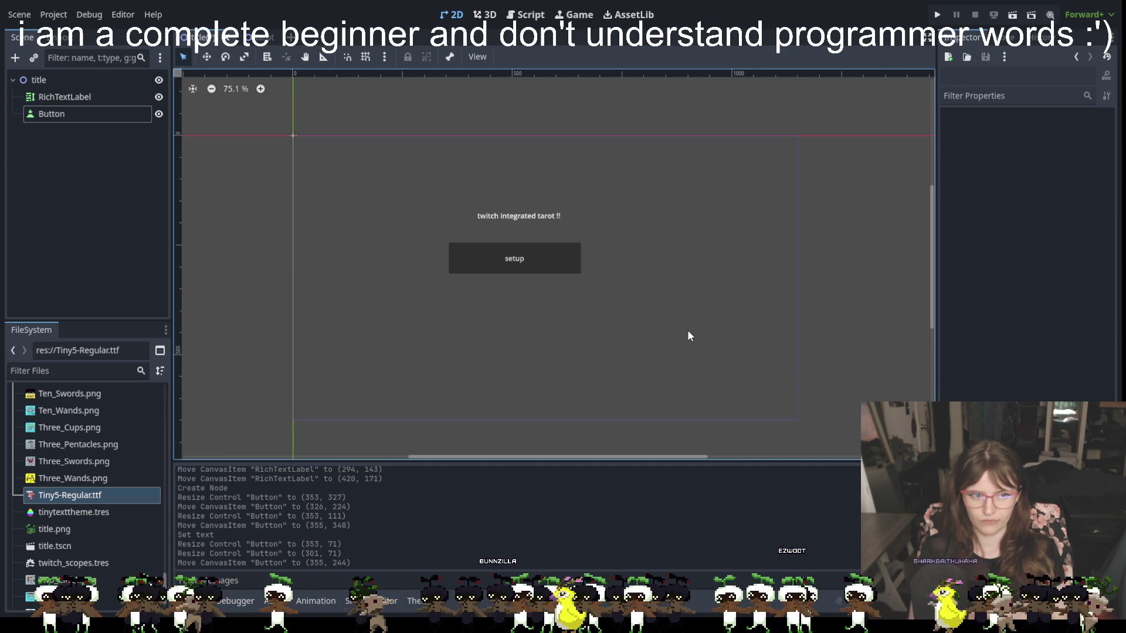
Select the setup button and open a new empty scene tab.
left_click(511, 259)
left_click(395, 308)
left_click(534, 259)
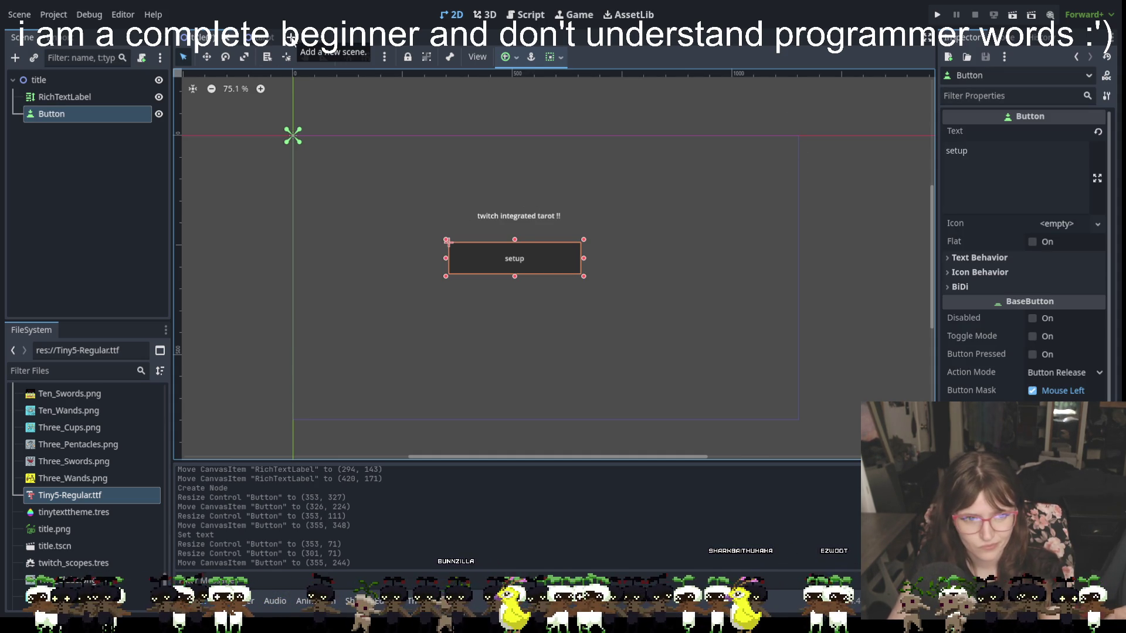
left_click(291, 38)
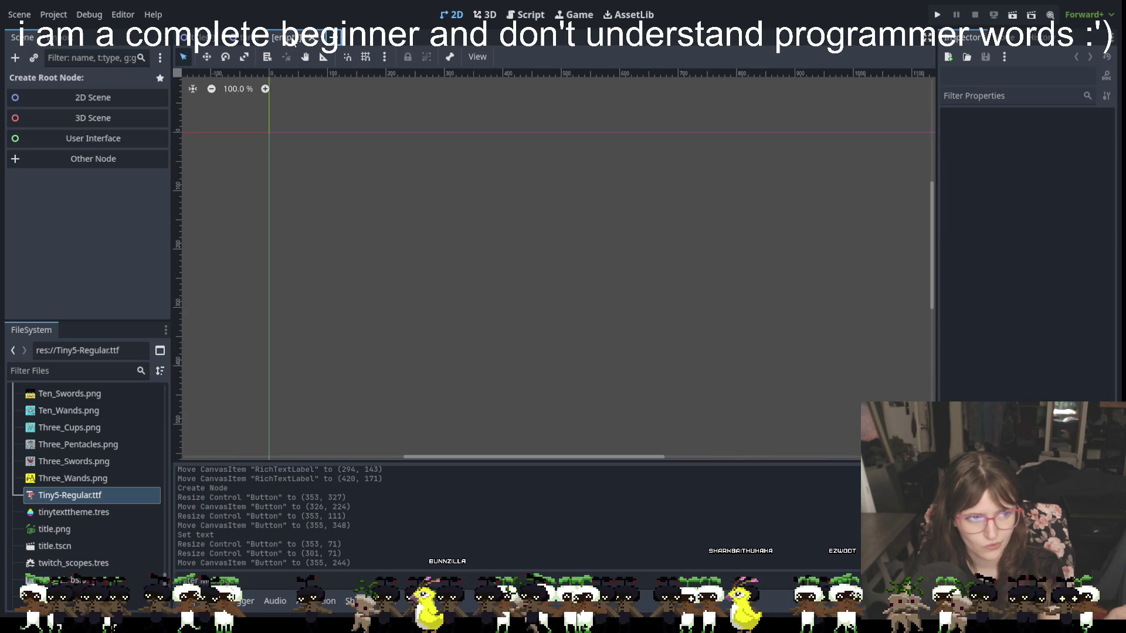
Create a throwaway 2D-root scene, then close it with Don't Save.
right_click(286, 40)
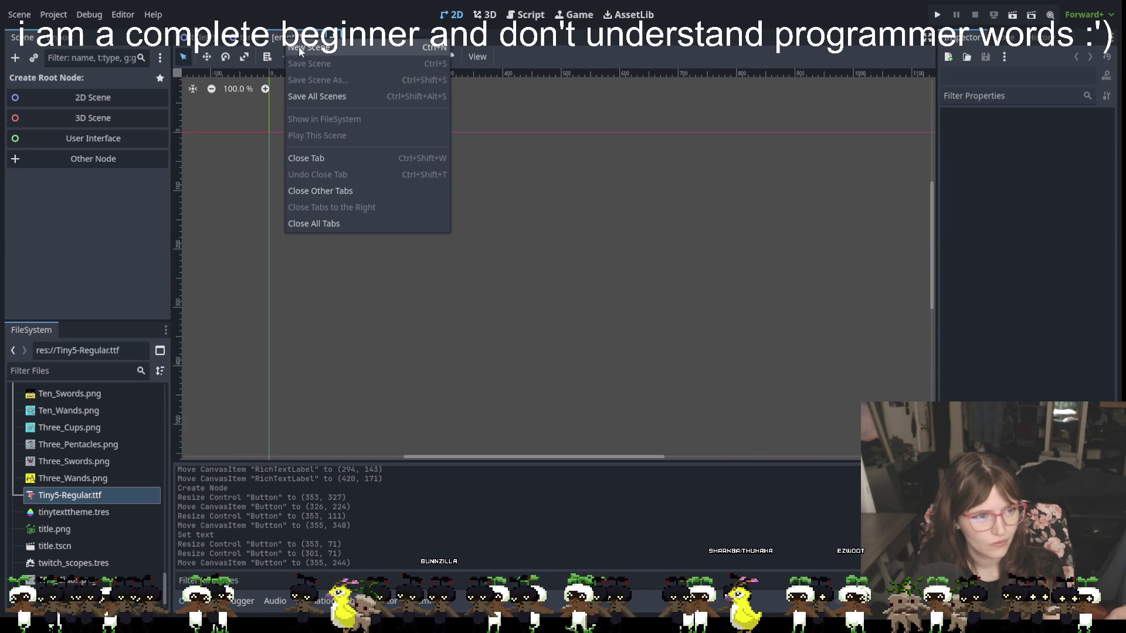
right_click(280, 40)
right_click(279, 38)
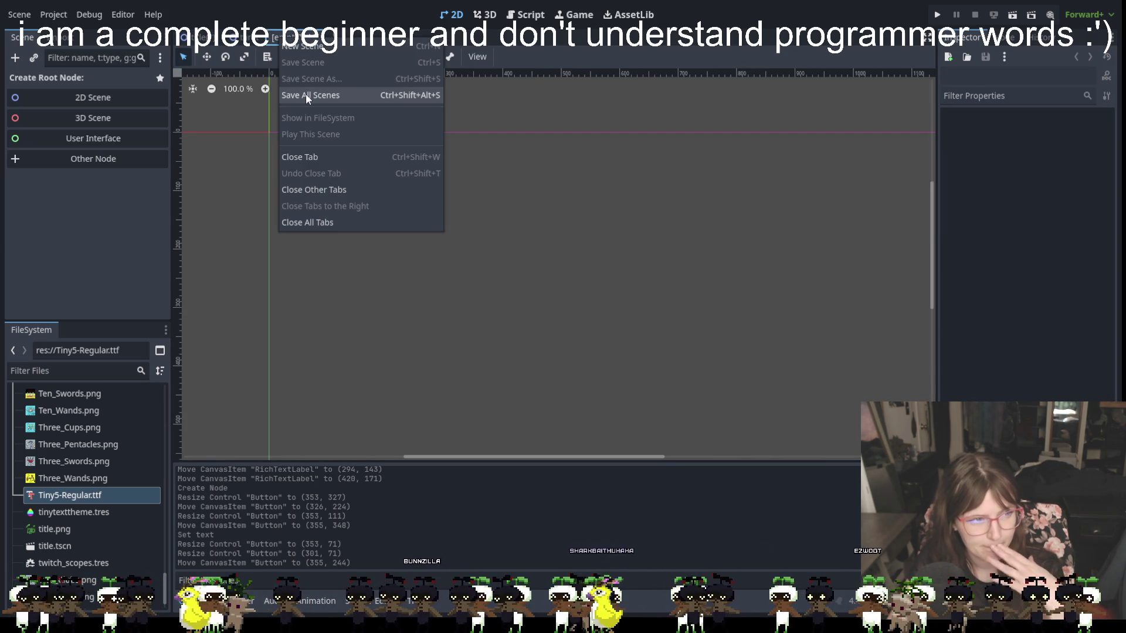
left_click(276, 42)
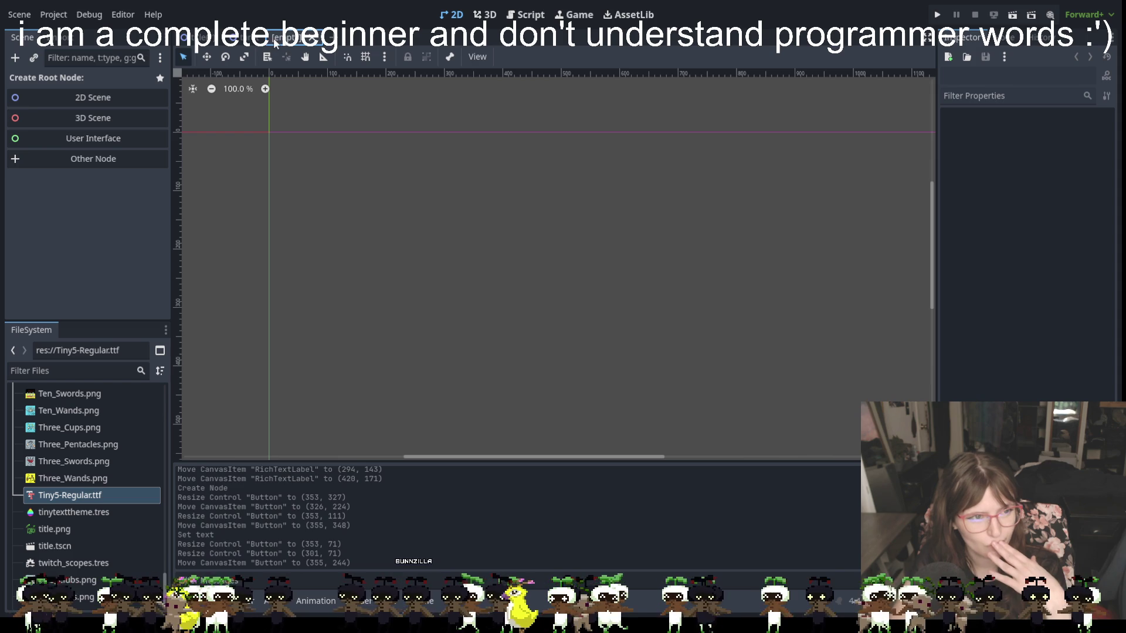
right_click(285, 38)
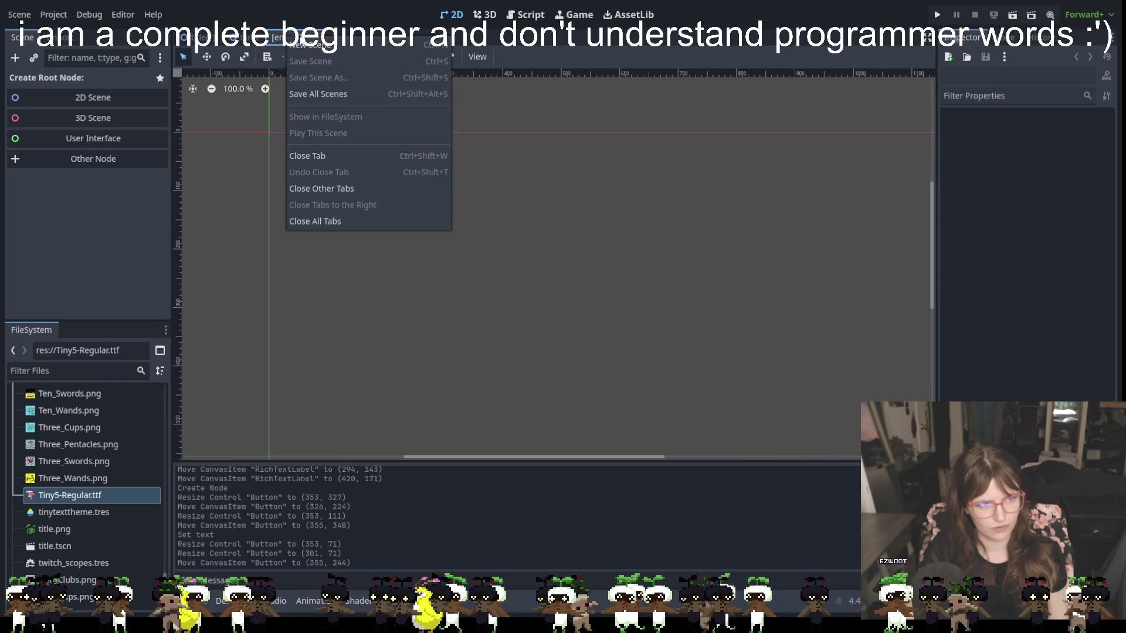
left_click(293, 39)
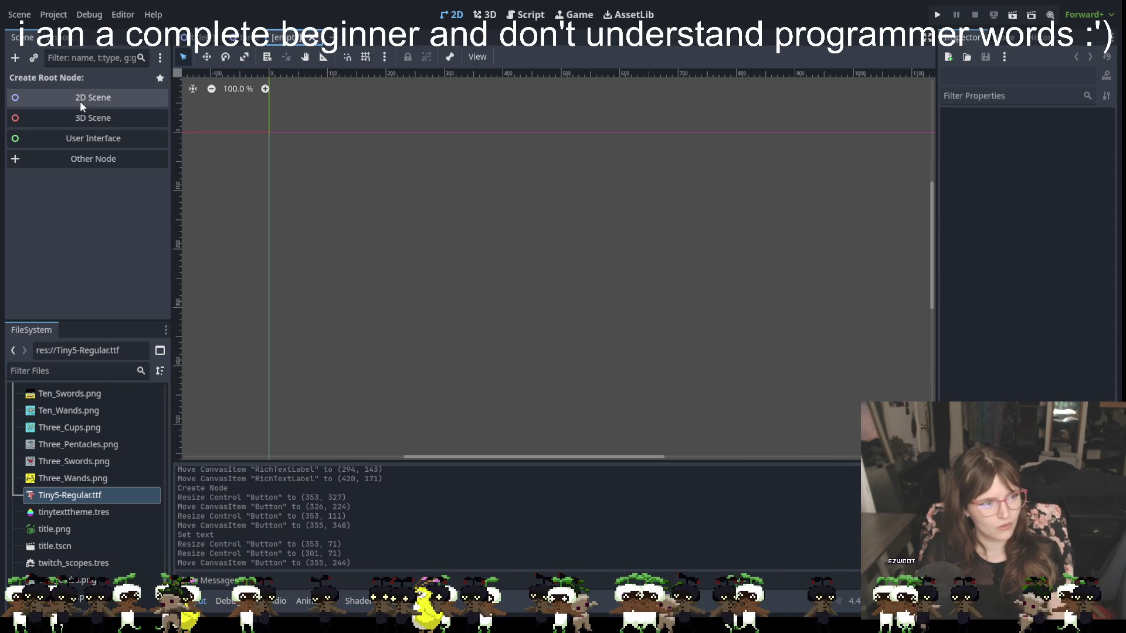
left_click(80, 98)
double_click(57, 79)
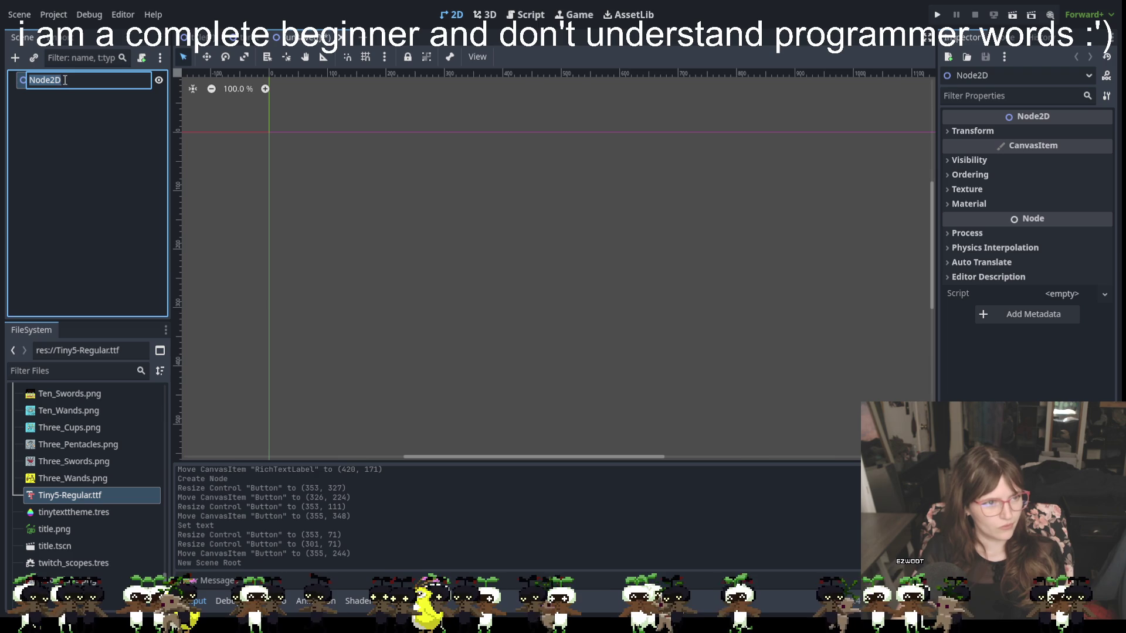
left_click(341, 37)
left_click(568, 333)
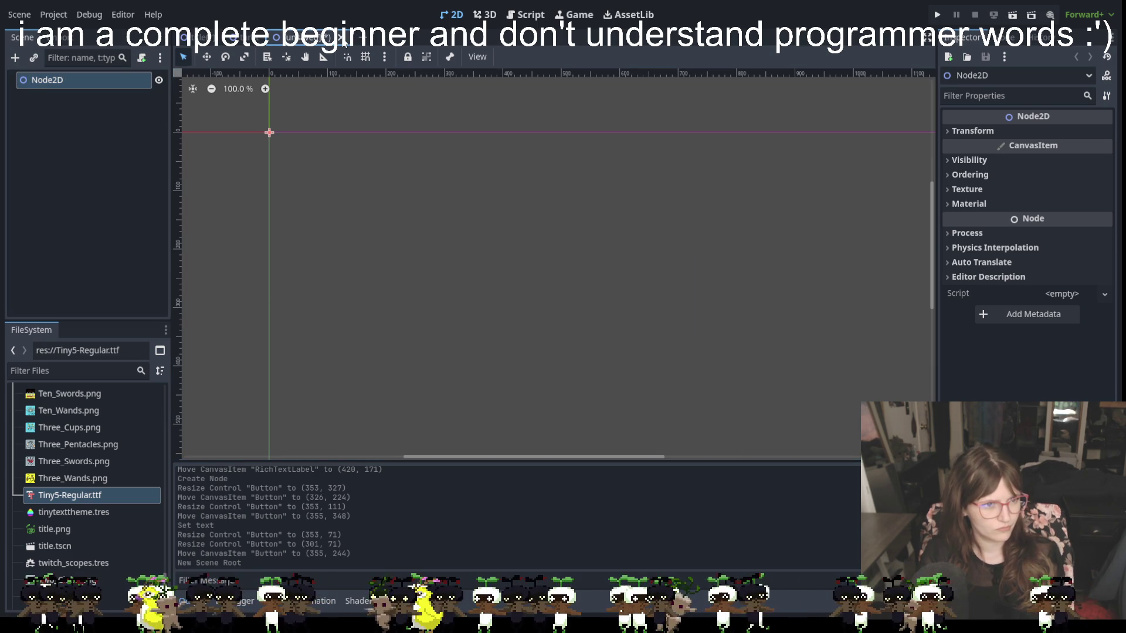
left_click(342, 37)
left_click(626, 339)
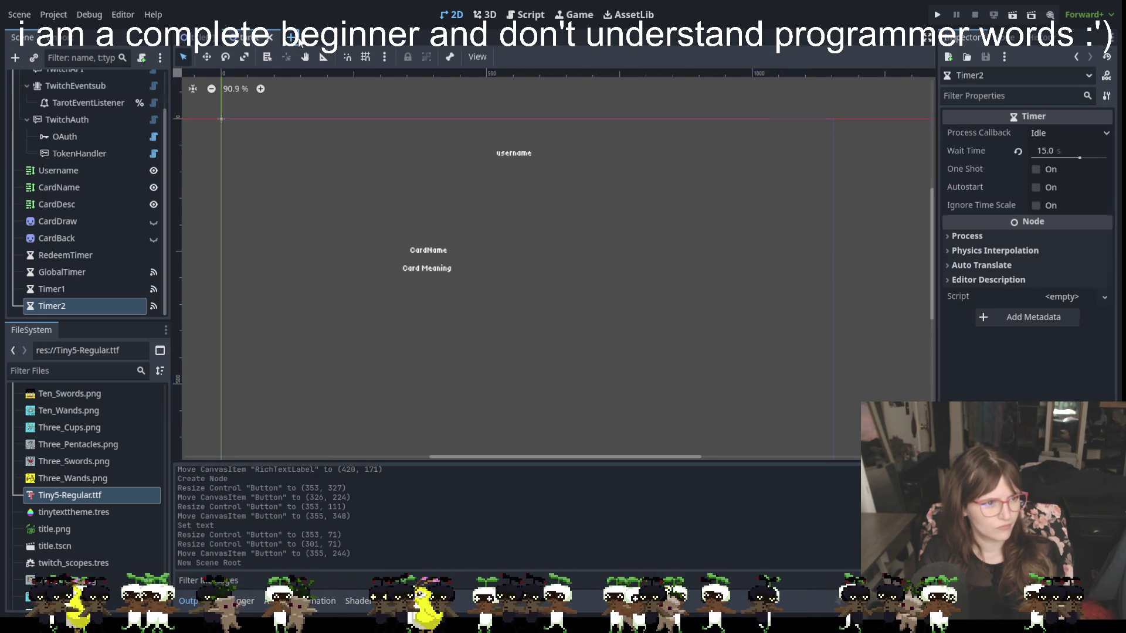
Start a new scene with a Control root and begin adding a child node under it.
left_click(299, 37)
left_click(79, 143)
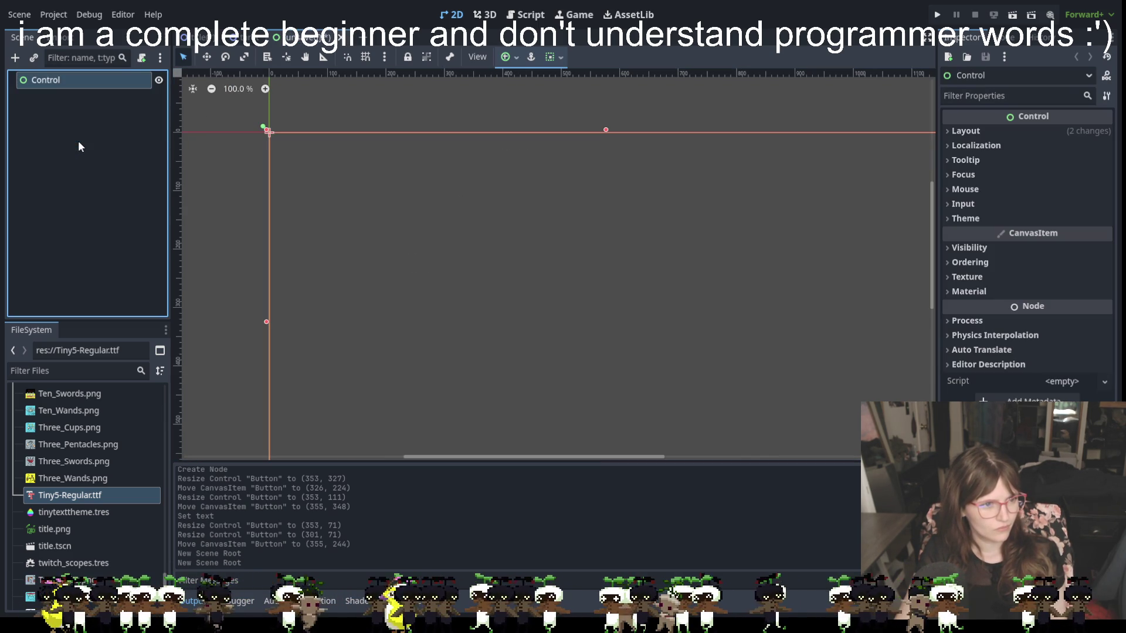
left_click(56, 84)
right_click(56, 82)
left_click(40, 92)
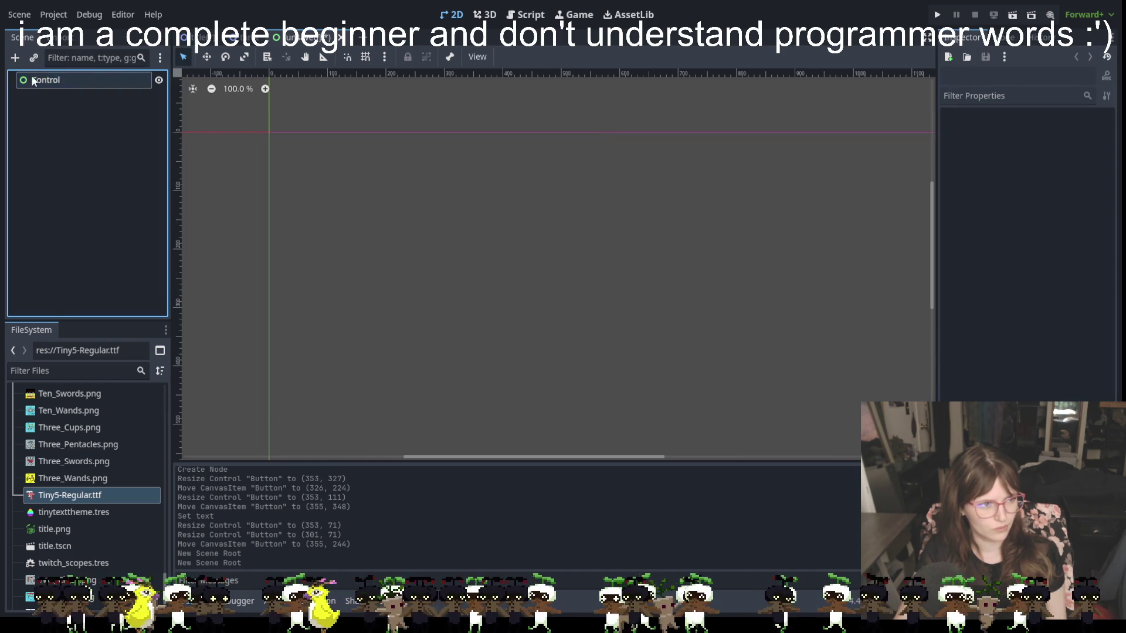
right_click(41, 77)
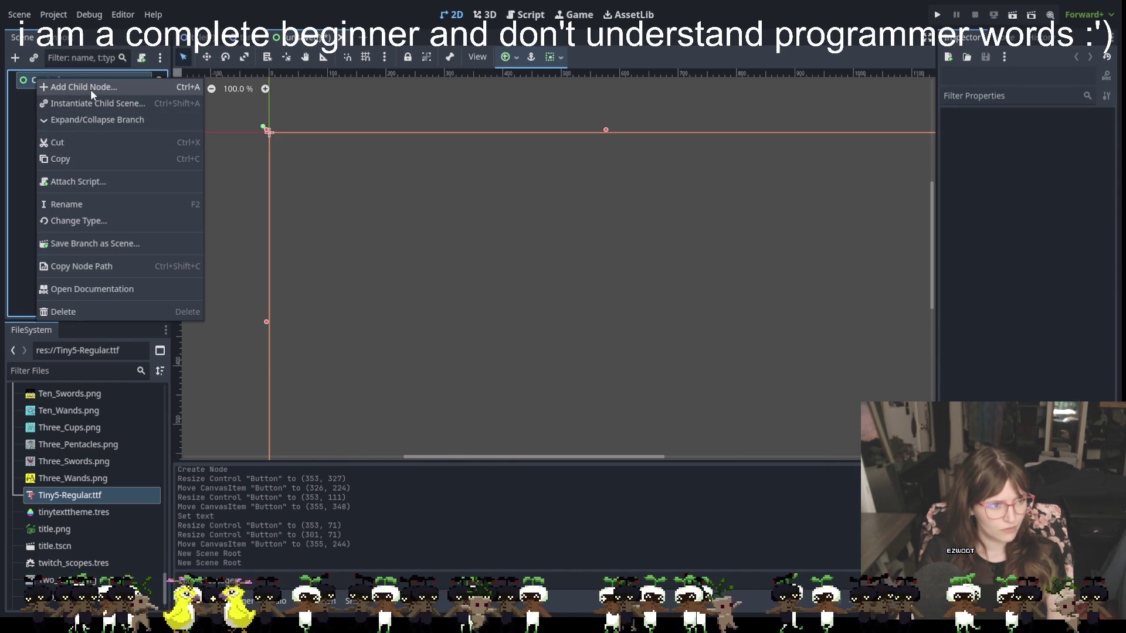
left_click(90, 88)
Cancel the node picker, discard the Control scene, and create a new scene with a Node2D root.
mouse_move(518, 392)
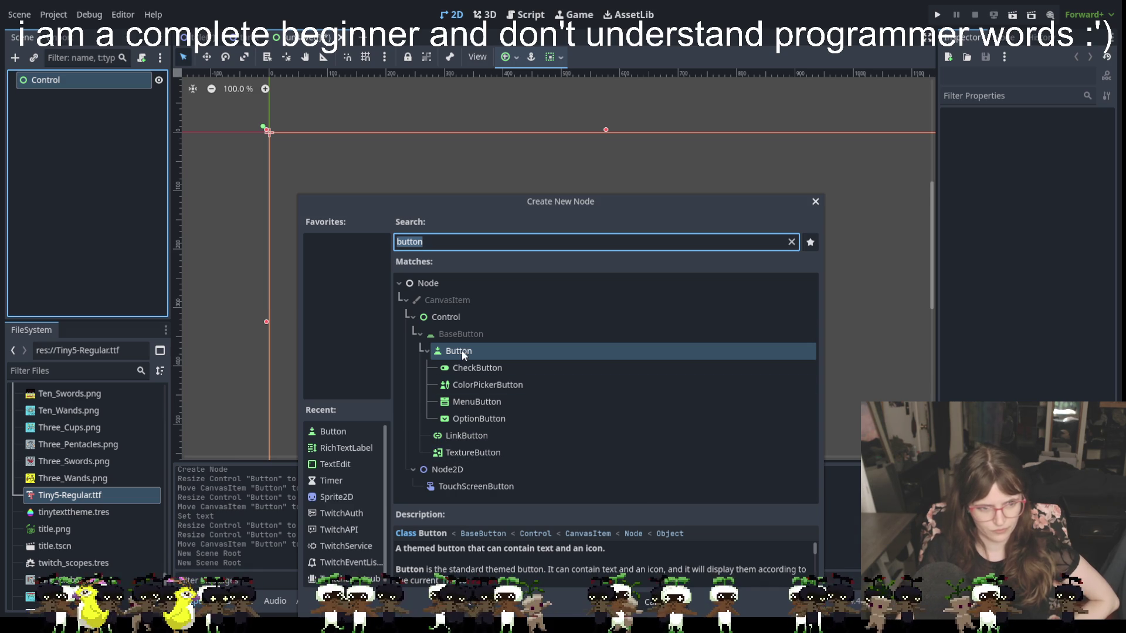
left_click(414, 315)
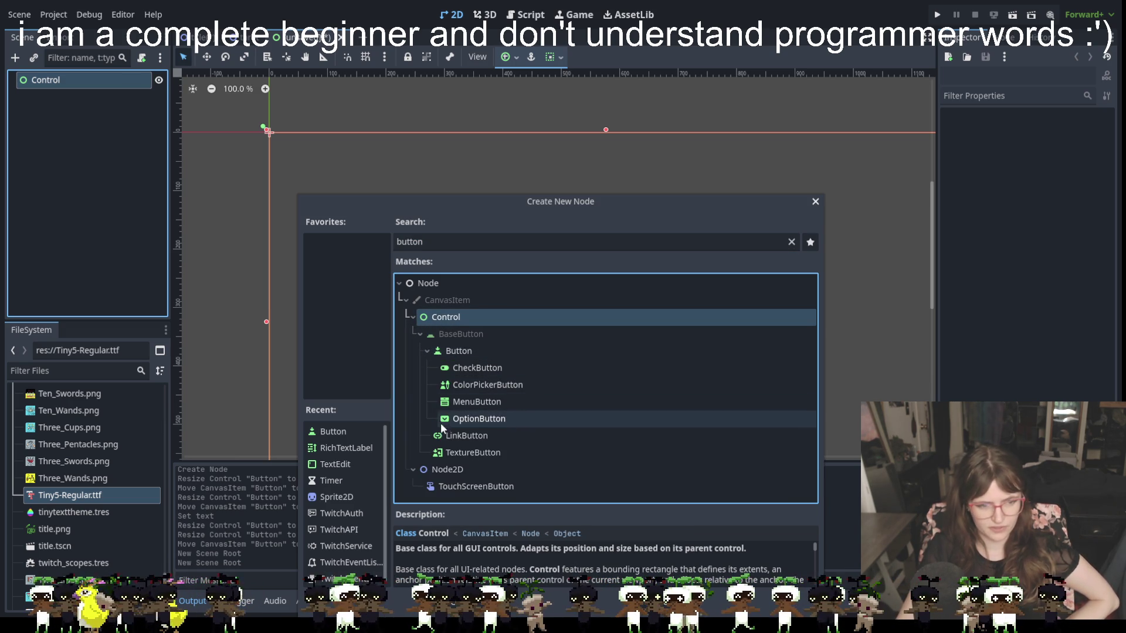
left_click(422, 486)
left_click(413, 469)
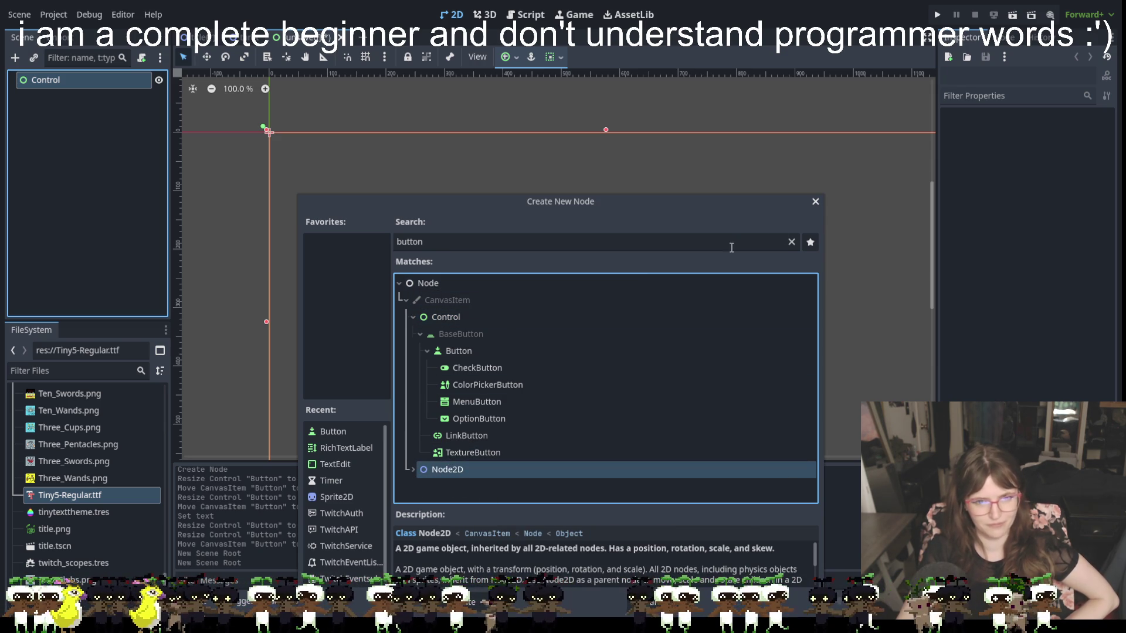
left_click(815, 201)
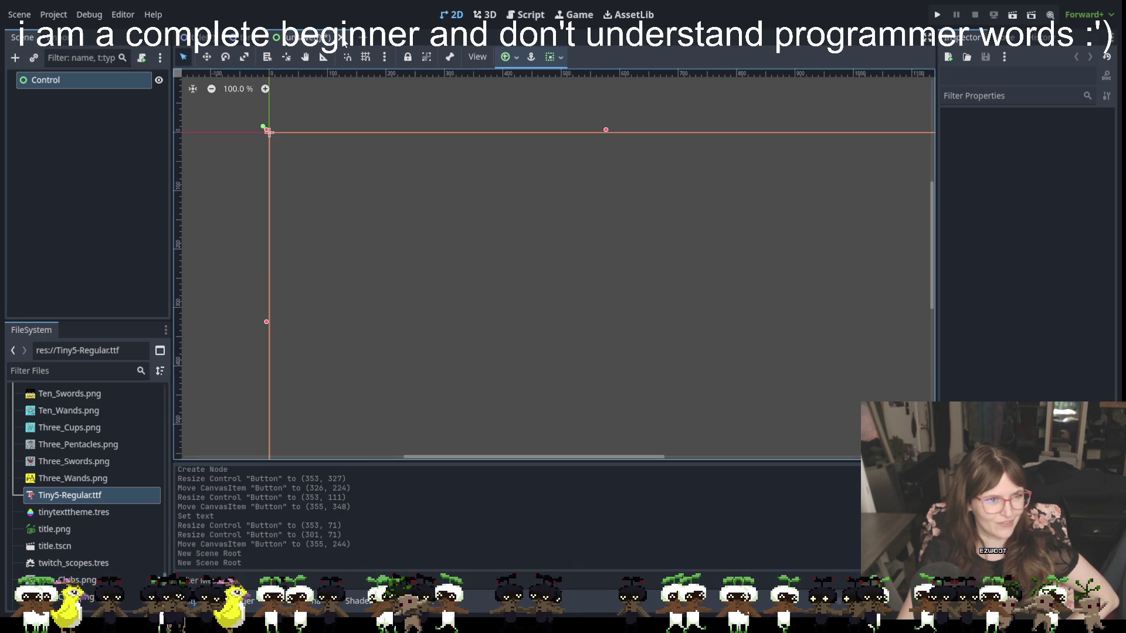
left_click(344, 37)
left_click(646, 333)
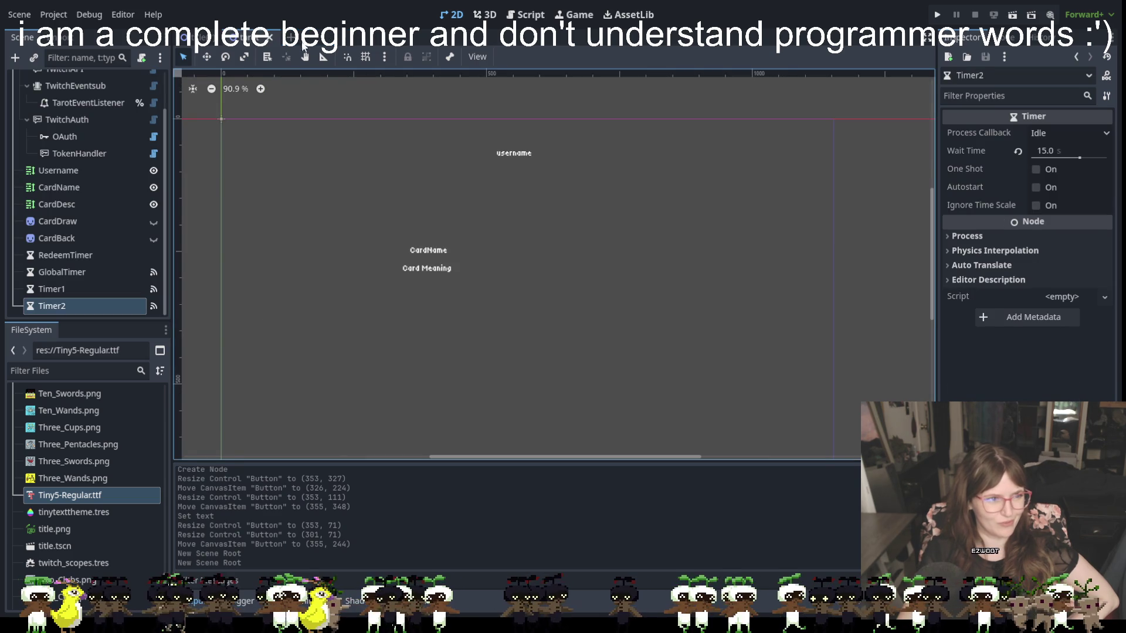
left_click(293, 37)
left_click(114, 98)
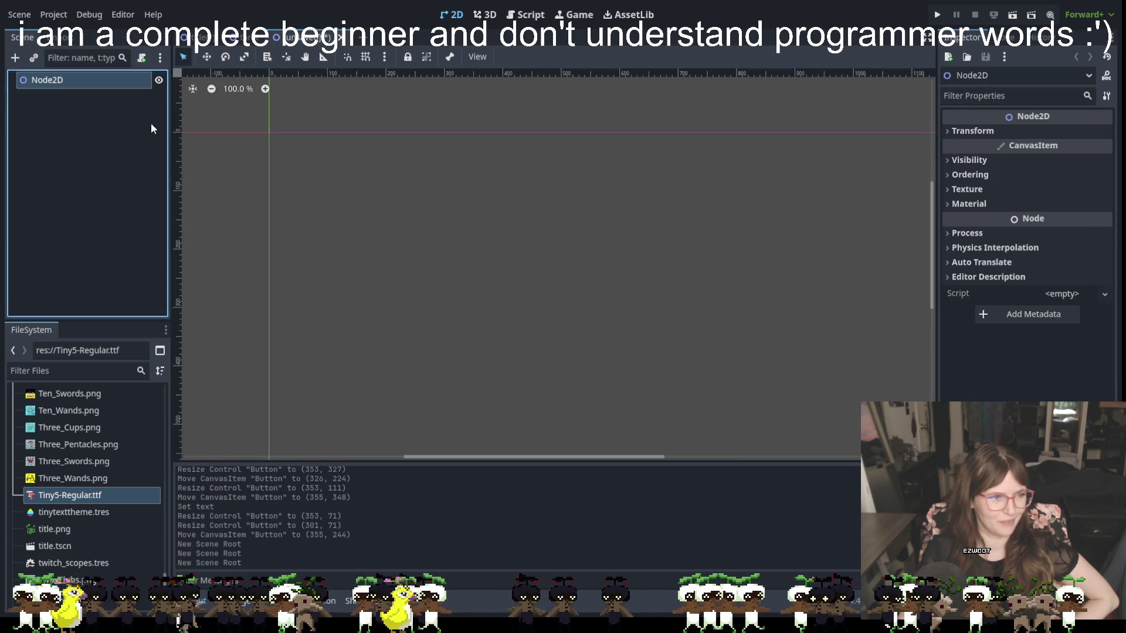
Rename the Node2D scene root to setup.
double_click(68, 78)
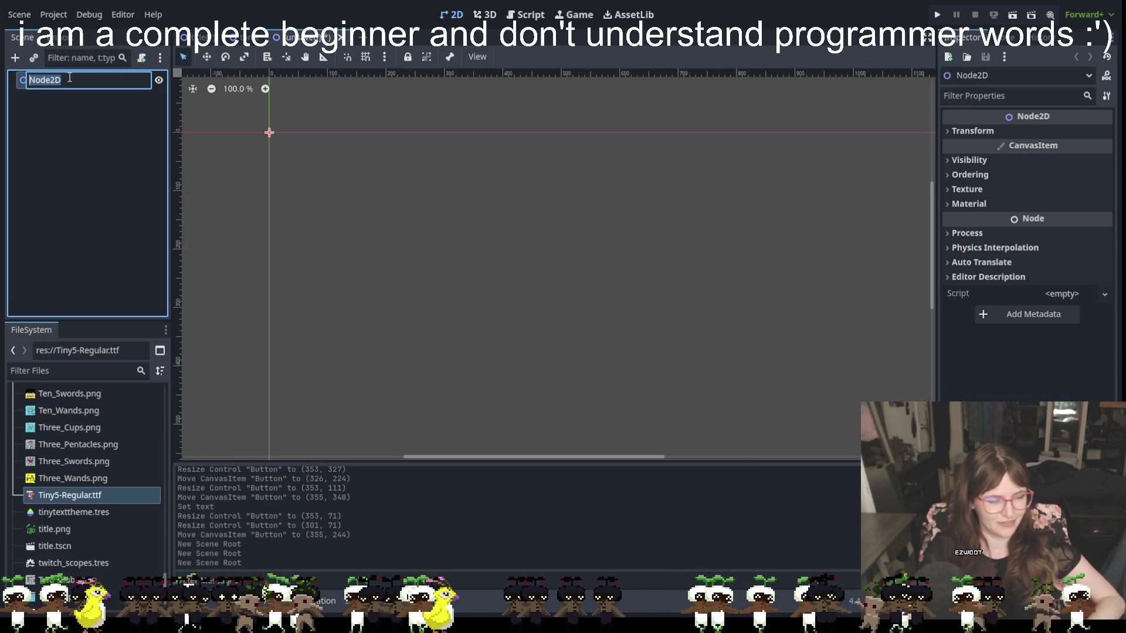
type("setup")
key("Return")
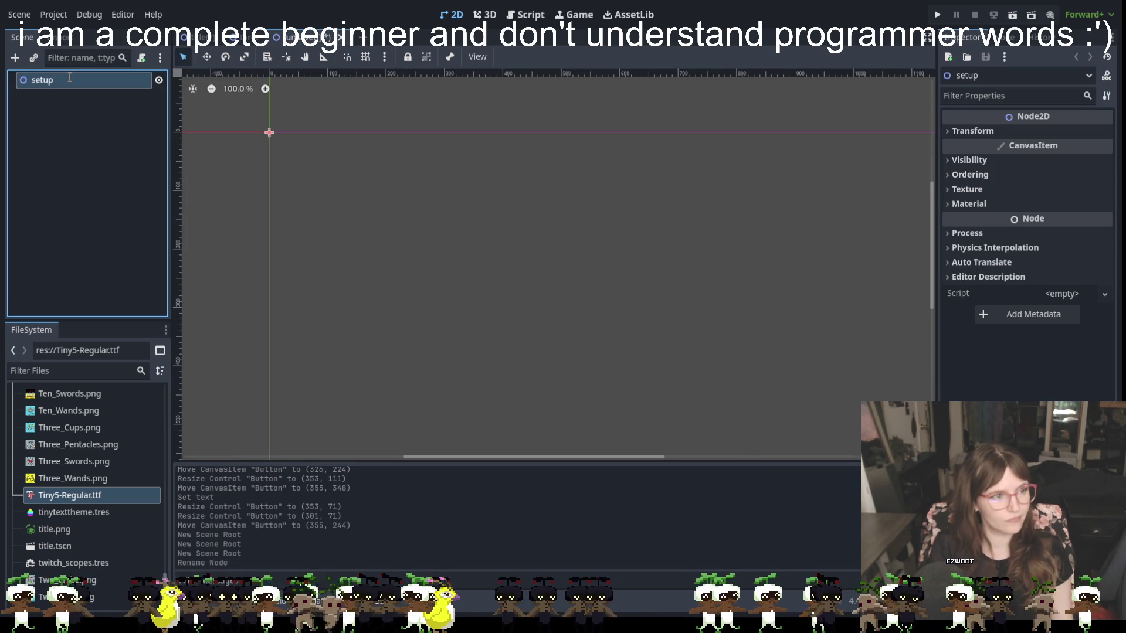
left_click(393, 167)
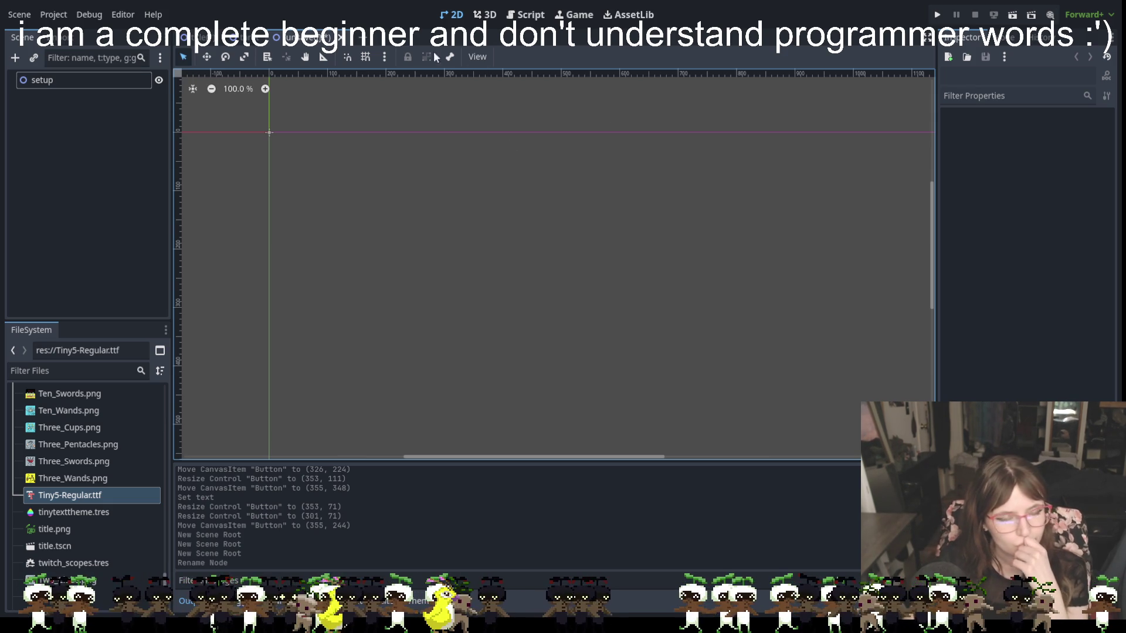
Add a Button child under setup and stretch it into a wide rectangle near the top-centre.
right_click(55, 77)
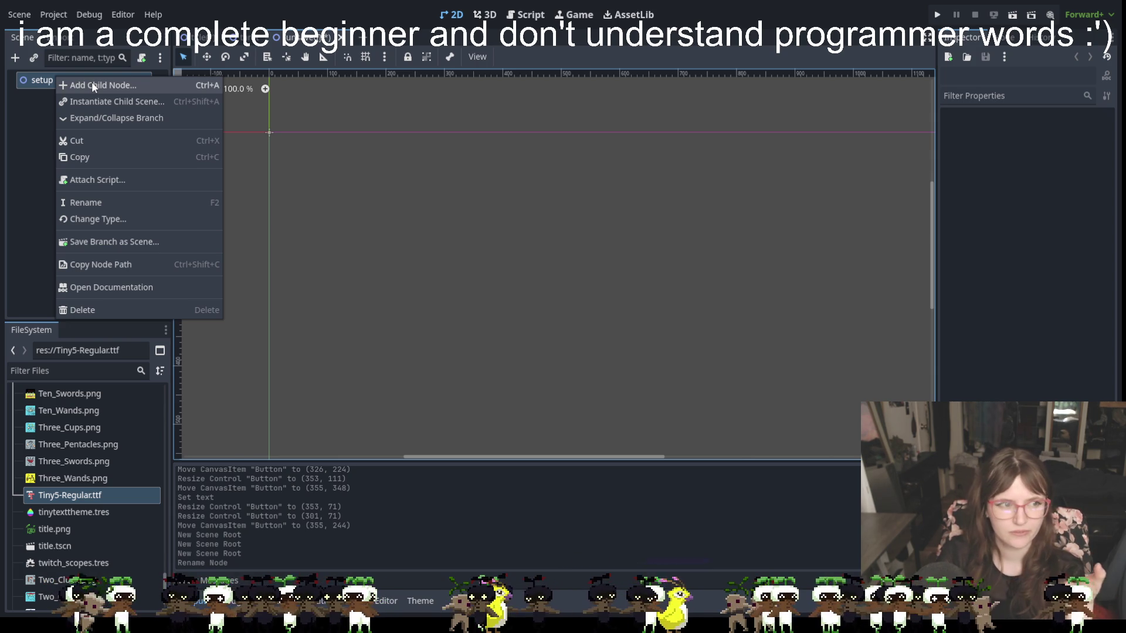
left_click(97, 85)
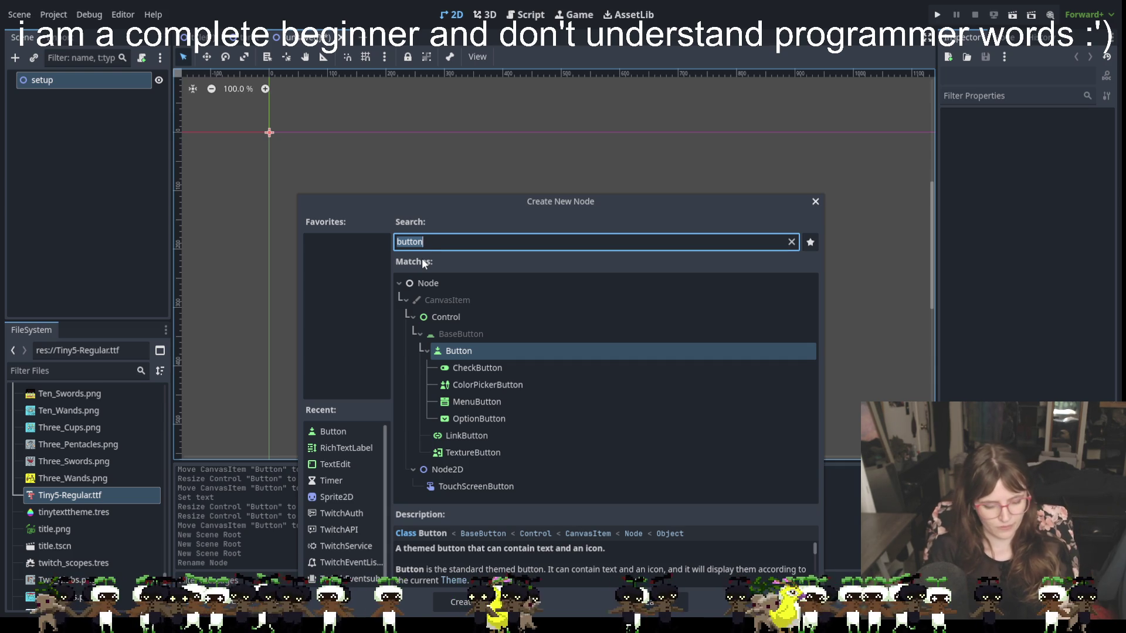
type("connecttwit")
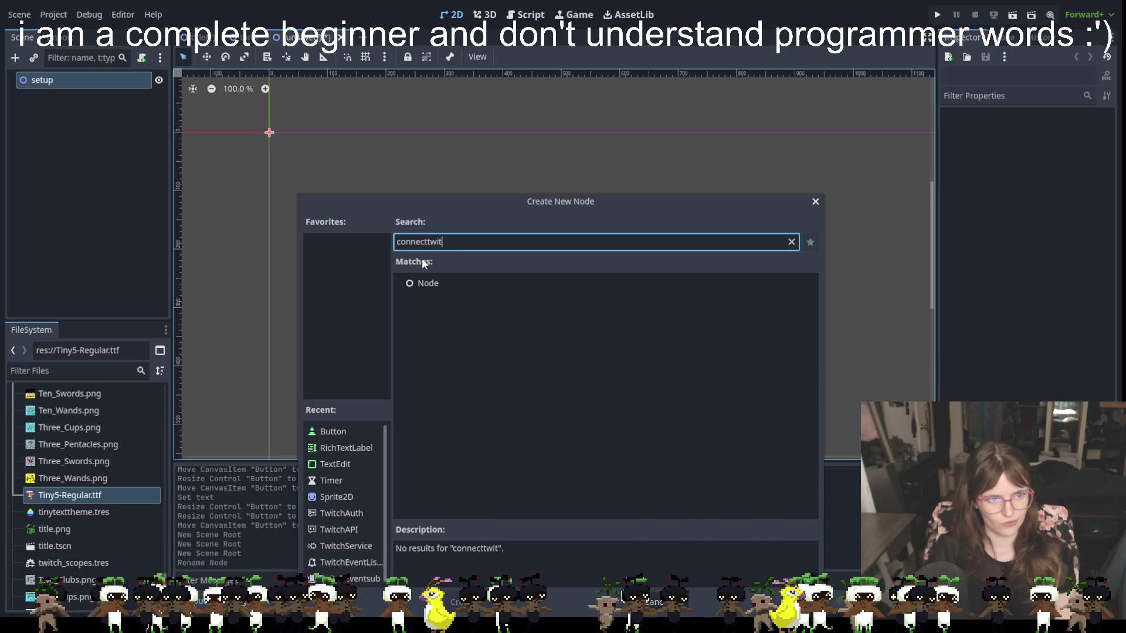
key("BackSpace")
key("BackSpace")
key("BackSpace")
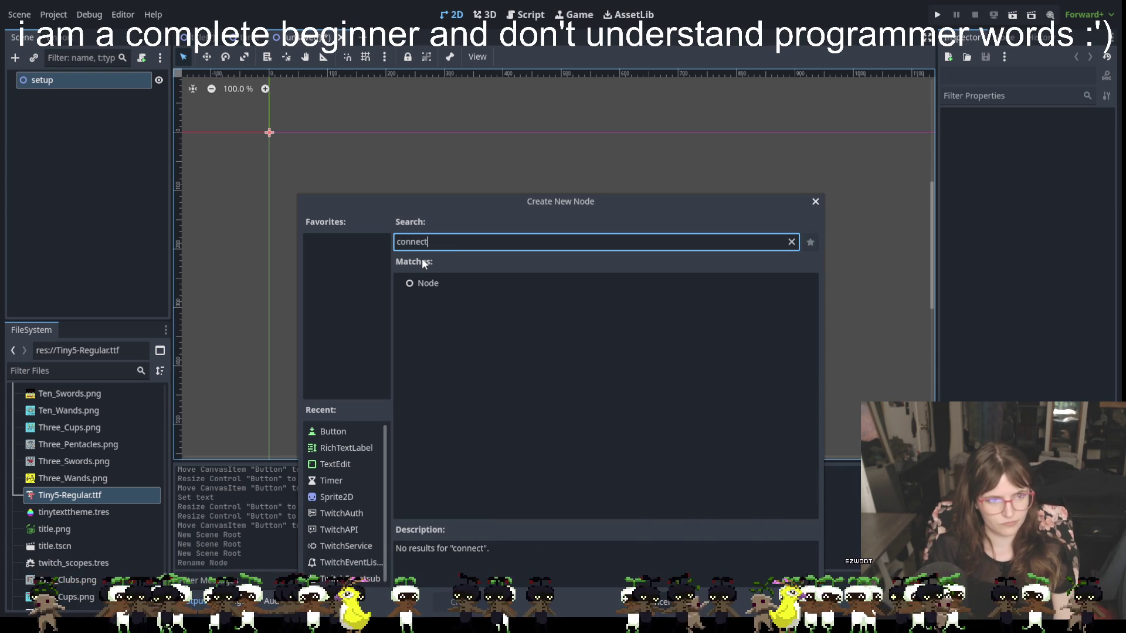
key("BackSpace")
key("BackSpace")
key("BackSpace")
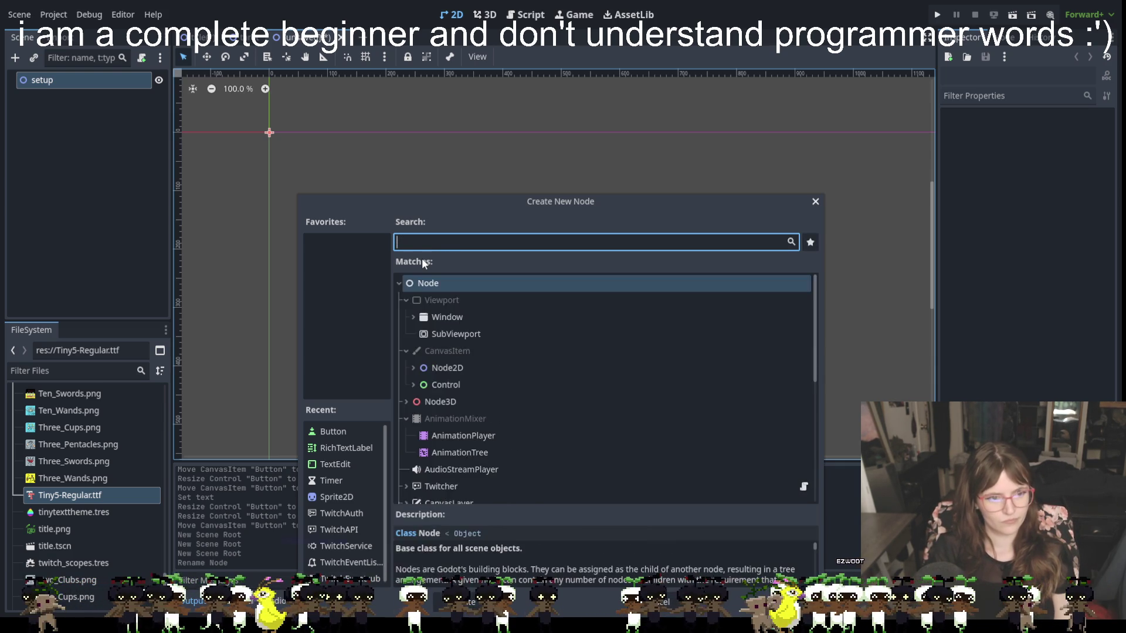
type("TwitchCon")
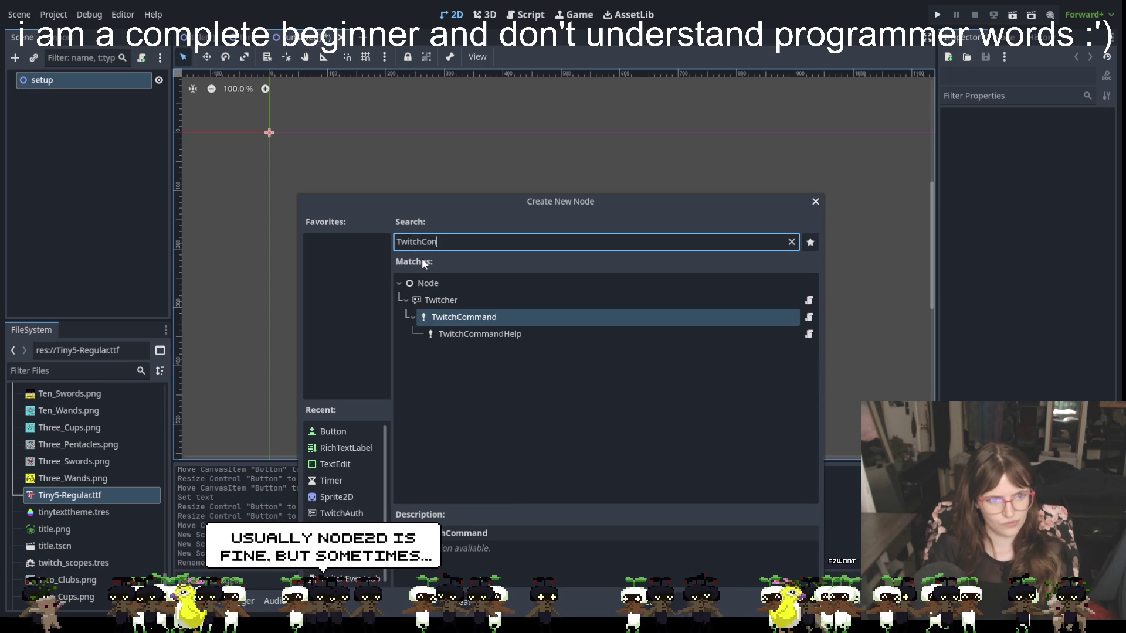
type("nectButton")
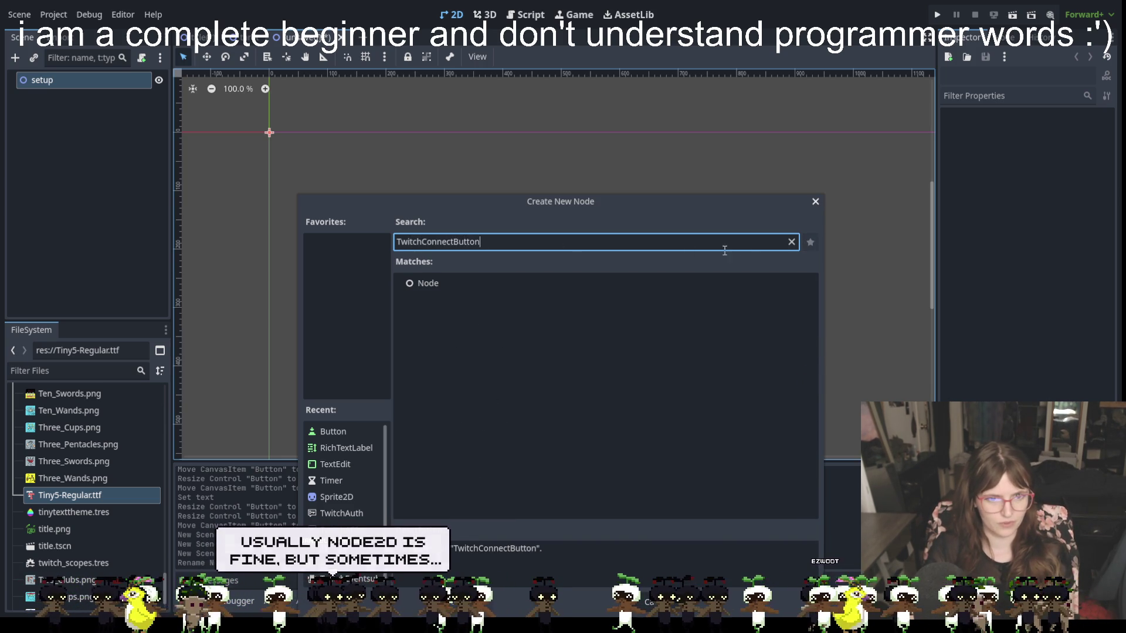
left_click(791, 242)
type("button")
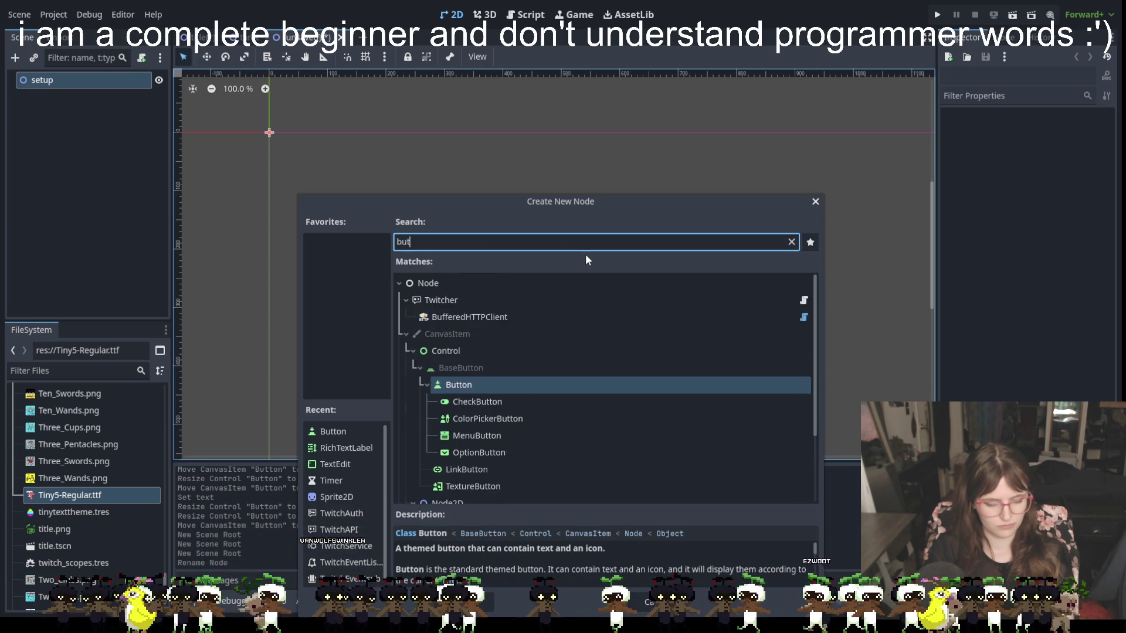
key("Return")
mouse_move(273, 140)
left_mouse_down()
mouse_move(271, 185)
mouse_move(482, 158)
left_mouse_up()
left_click_drag(368, 167, 544, 202)
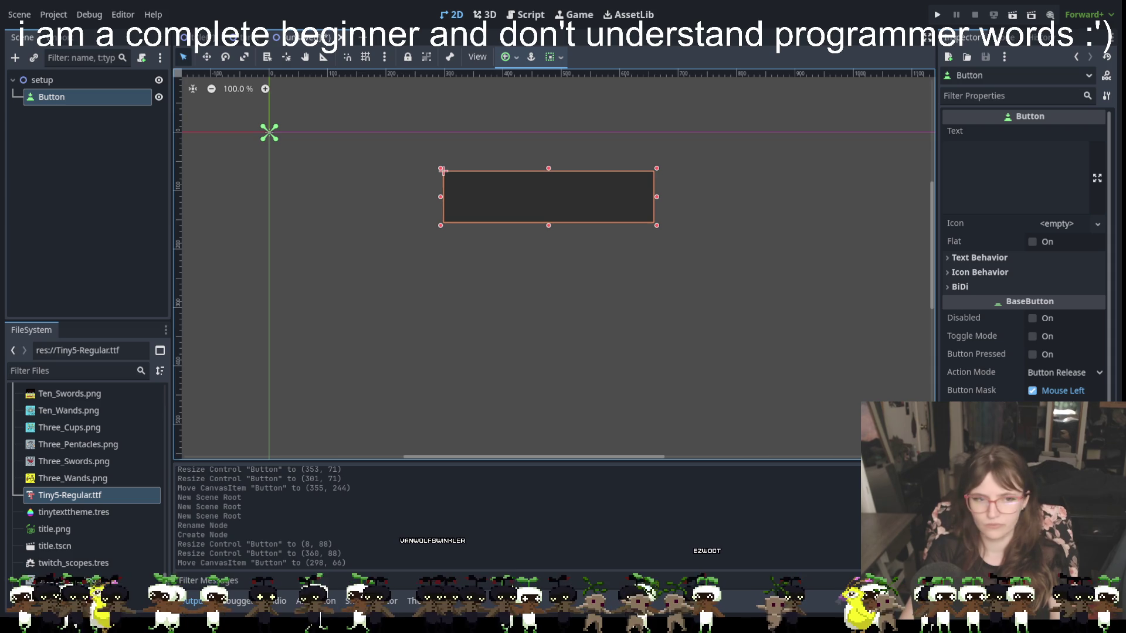
Set the button's label text to 'connect twitch'.
left_click(955, 150)
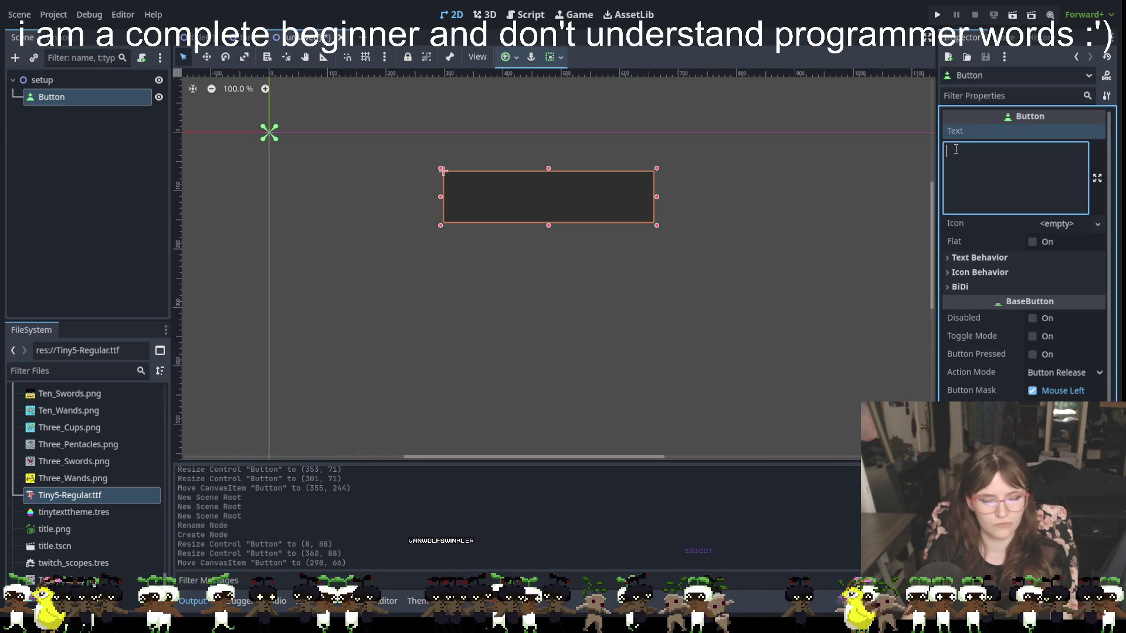
type("connect twitch")
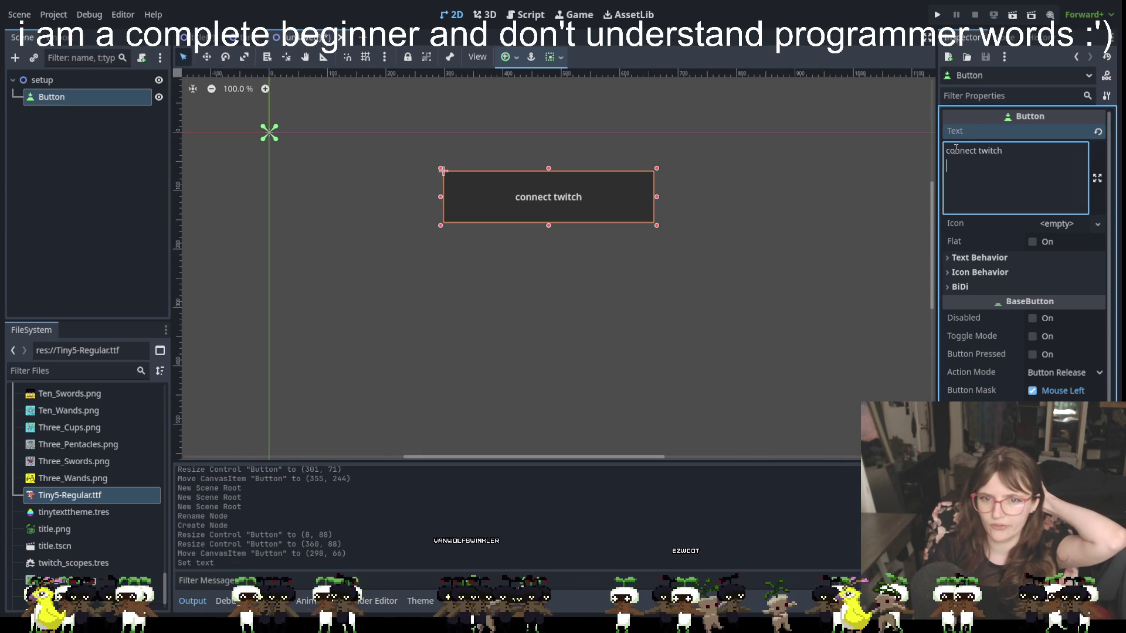
left_click(730, 275)
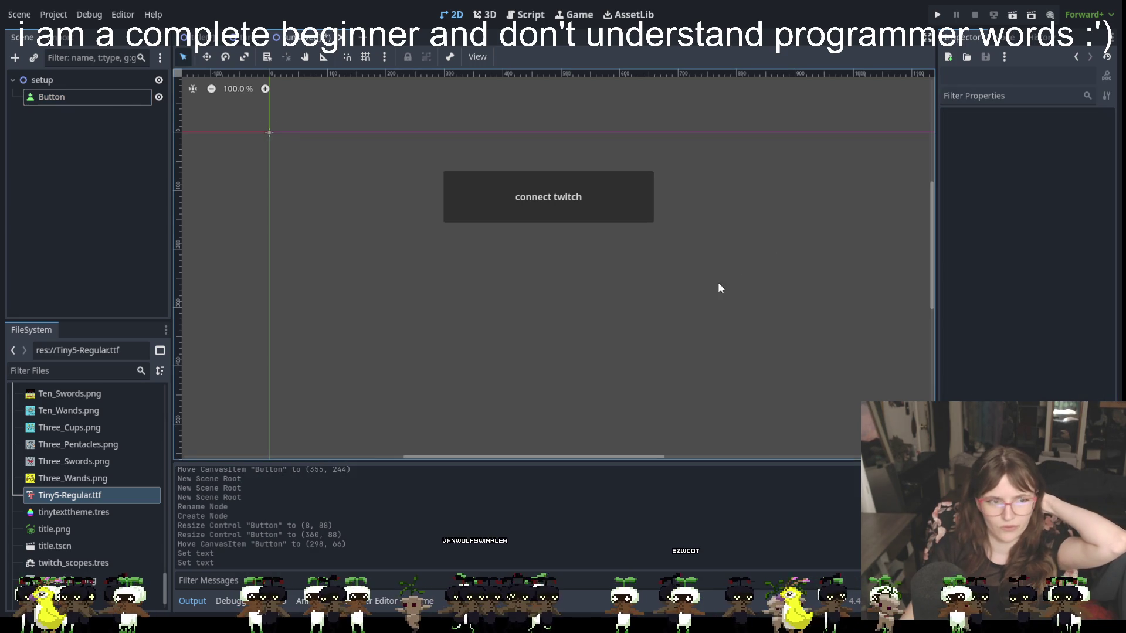
Move the connect twitch button a little lower on the canvas.
left_click(542, 195)
mouse_move(537, 195)
left_mouse_down()
mouse_move(569, 283)
mouse_move(572, 251)
left_mouse_up()
left_click(761, 254)
left_click(620, 258)
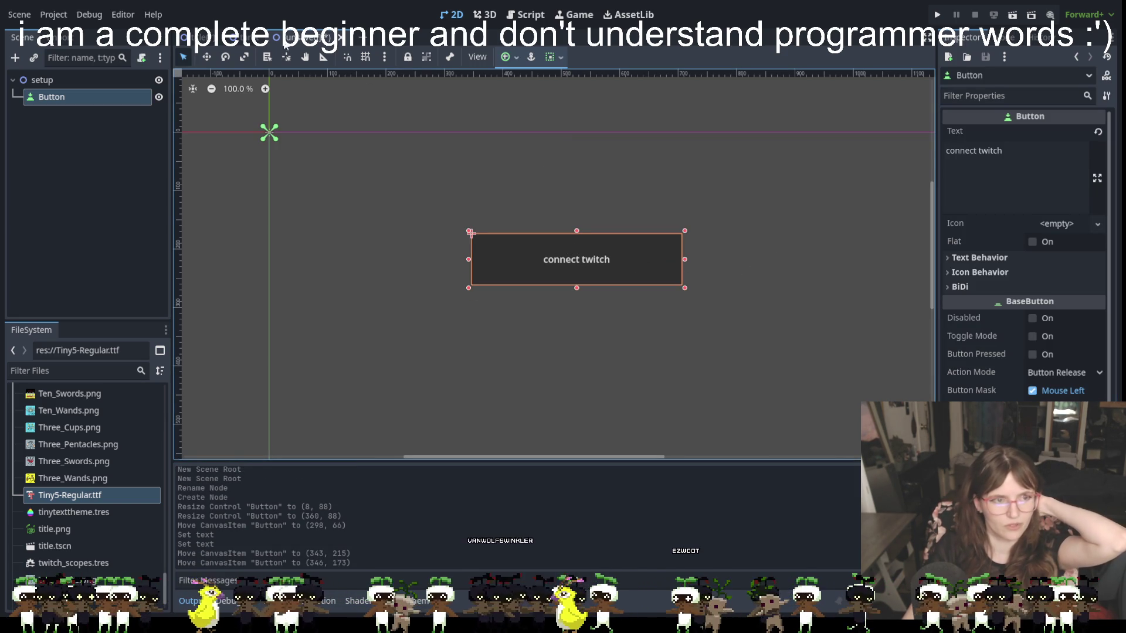
left_click(20, 15)
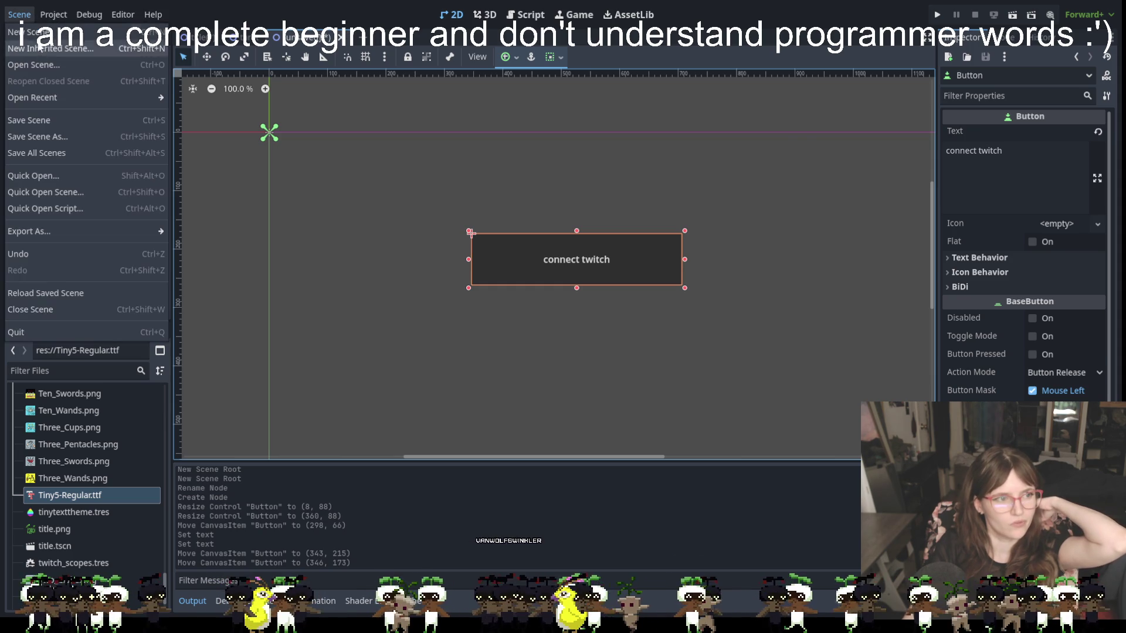
Save the new scene as setup.tscn and glance over the other open scene tabs.
left_click(35, 136)
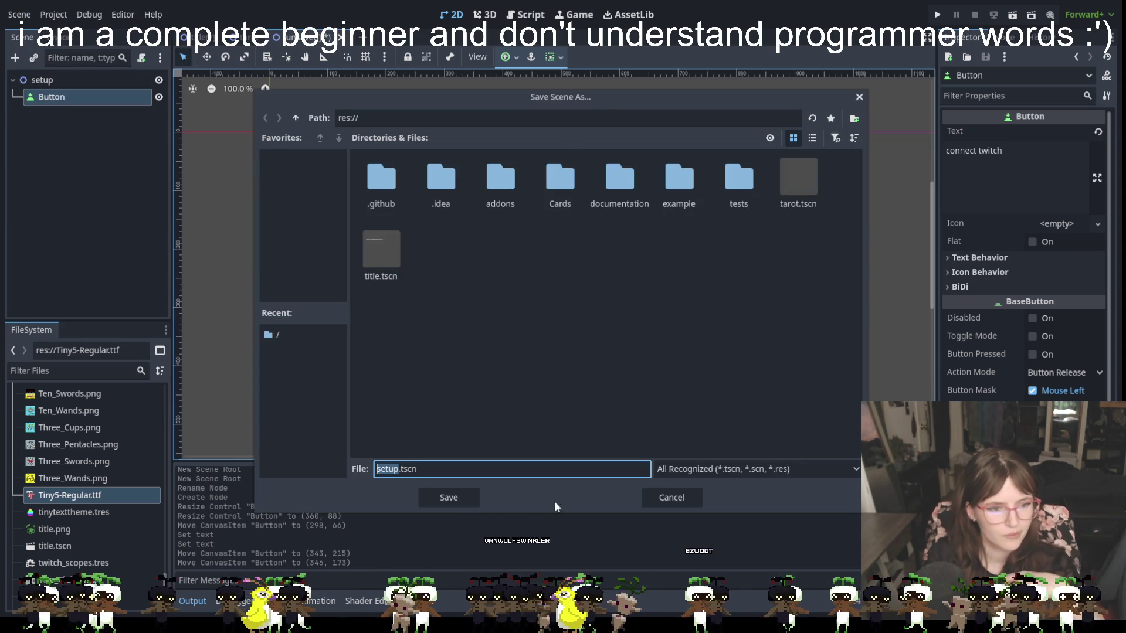
left_click(447, 498)
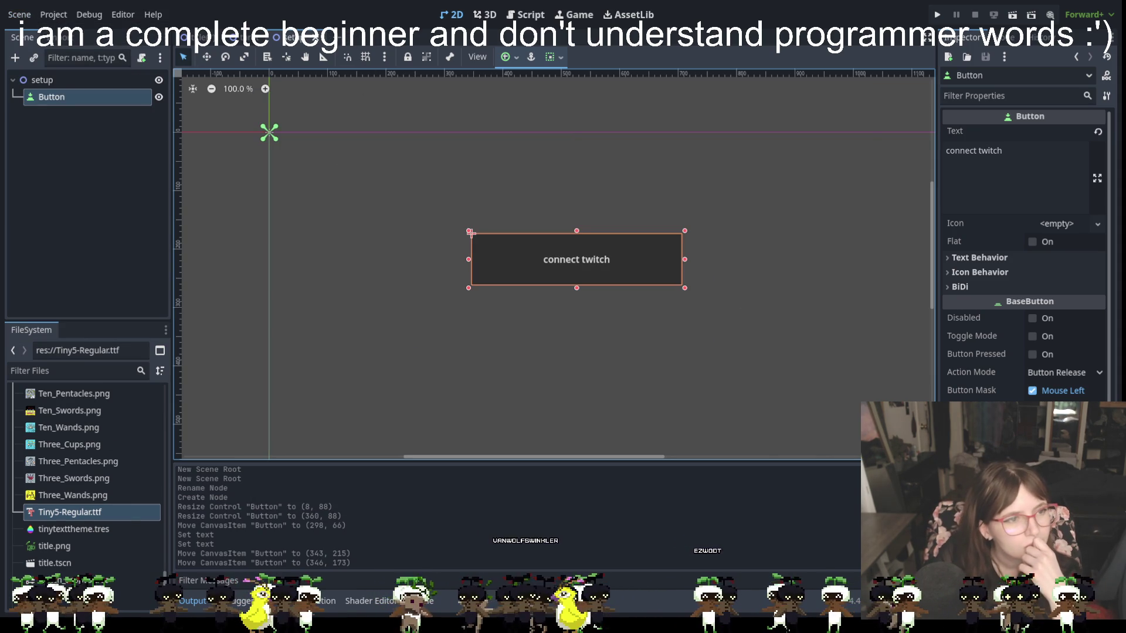
left_click(199, 37)
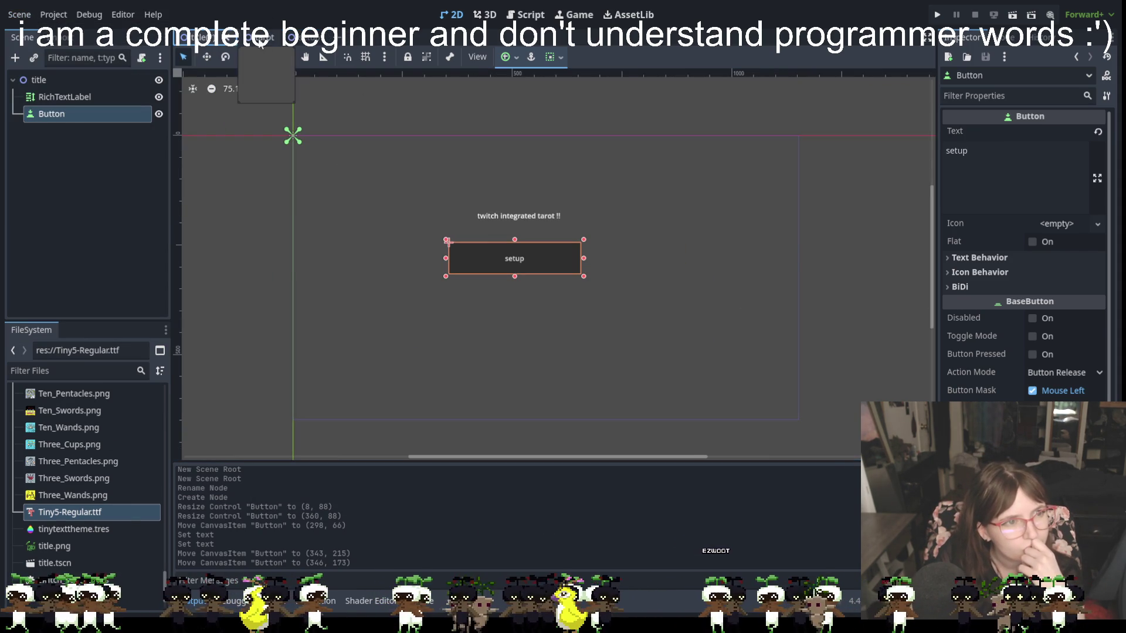
left_click(264, 37)
left_click(315, 37)
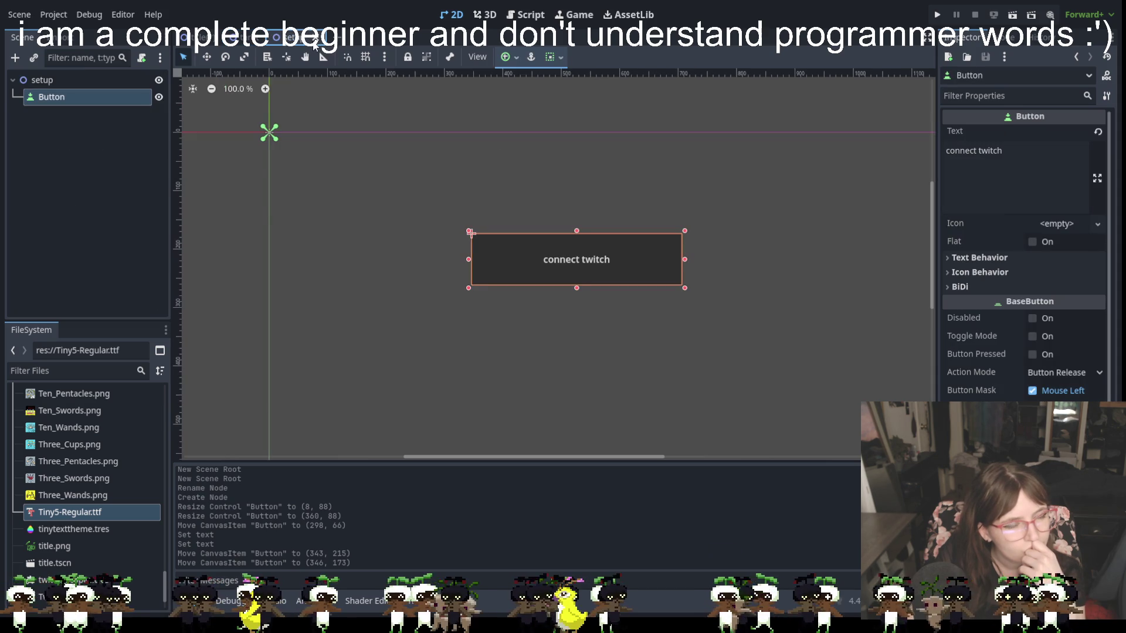
In the script editor, create a new empty script named setup.gd.
left_click(526, 14)
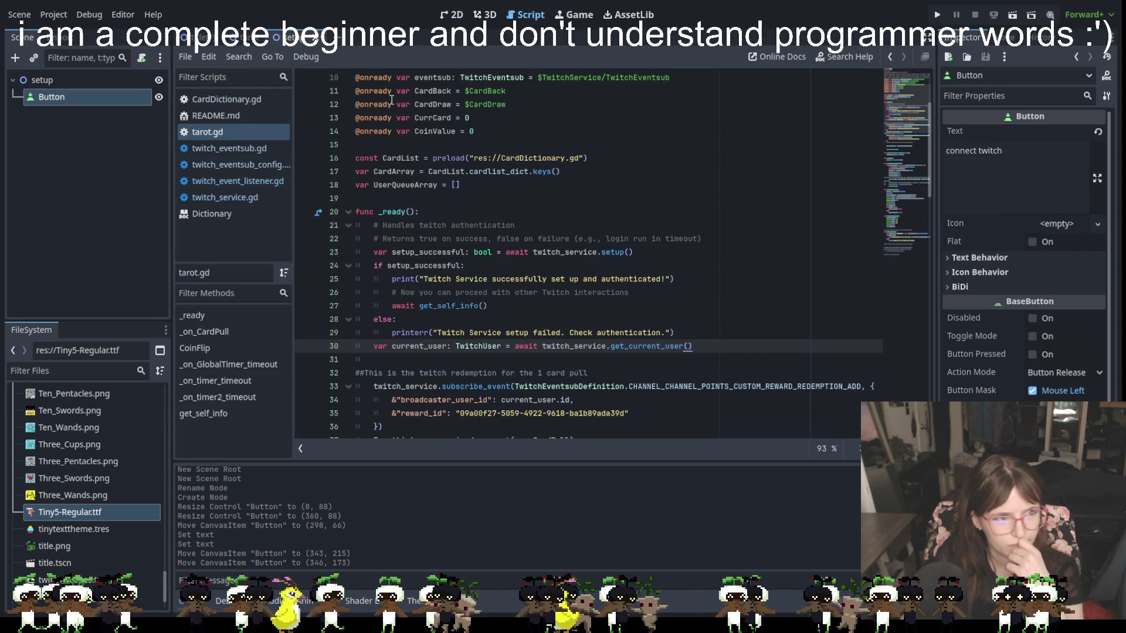
right_click(214, 212)
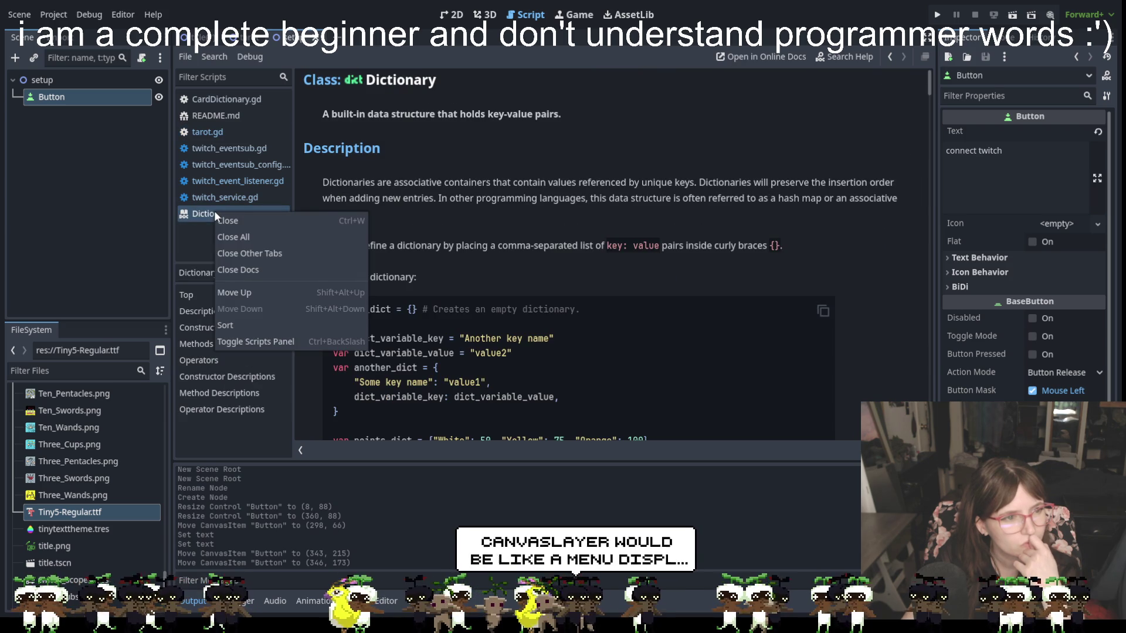
left_click(195, 251)
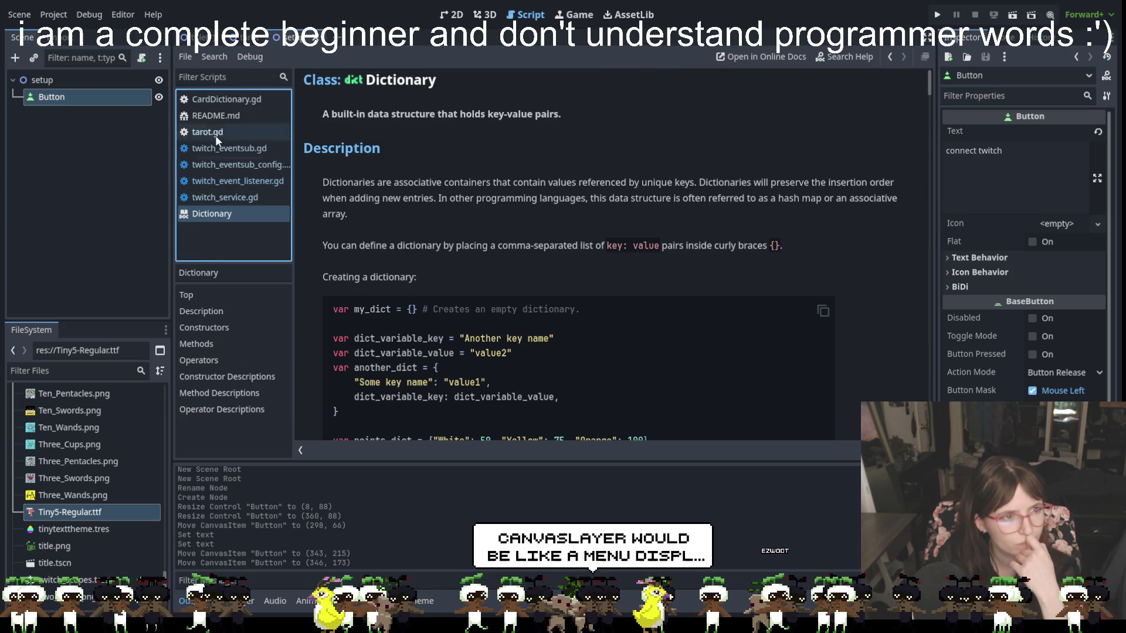
left_click(187, 58)
left_click(201, 74)
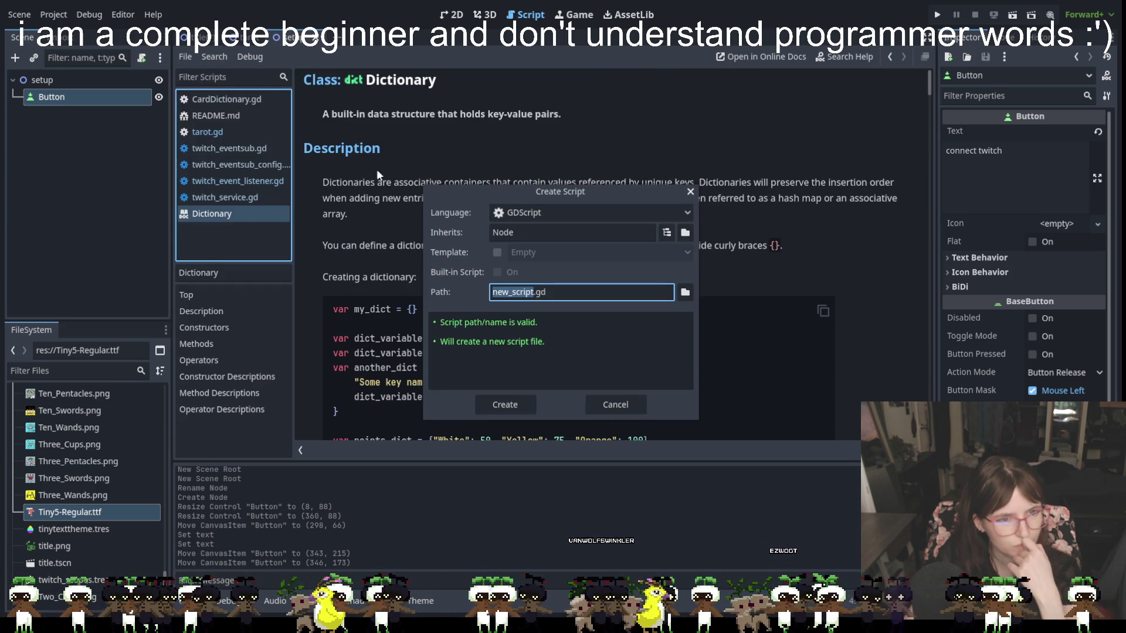
type("setup")
key("Return")
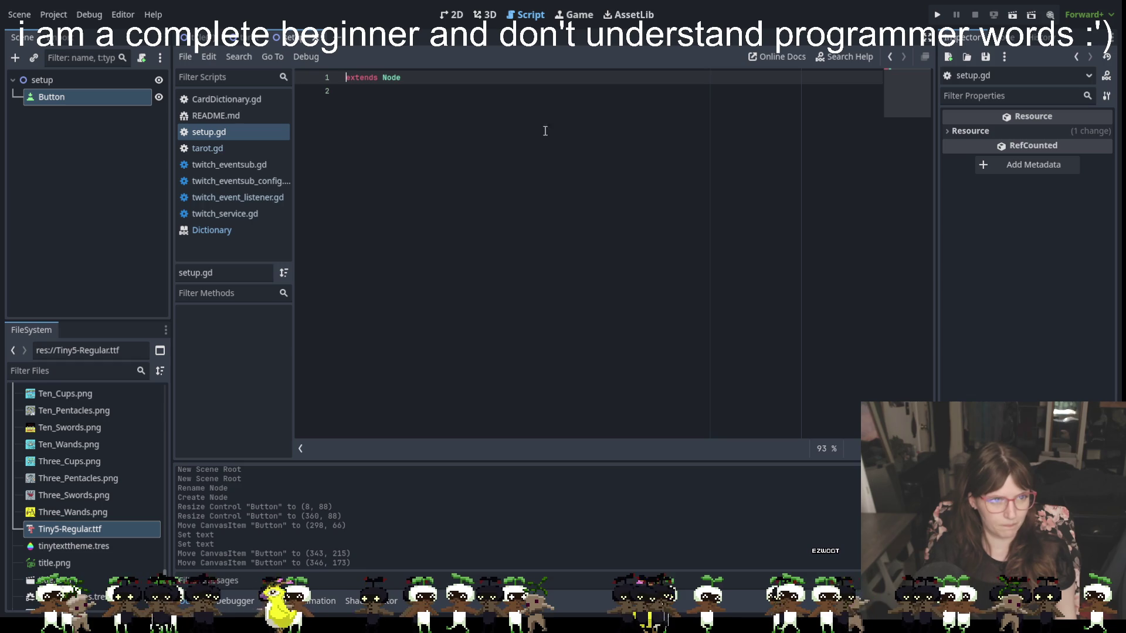
Check the tarot scene's node tree, return to setup, and bring up tarot.gd for reference.
left_click(409, 92)
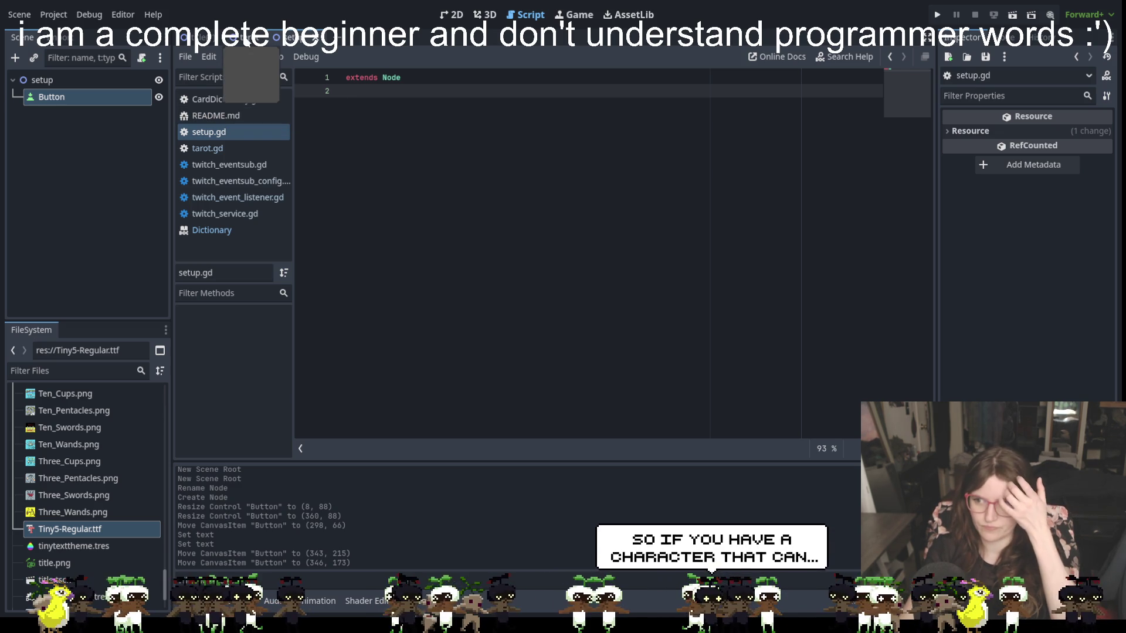
left_click(246, 37)
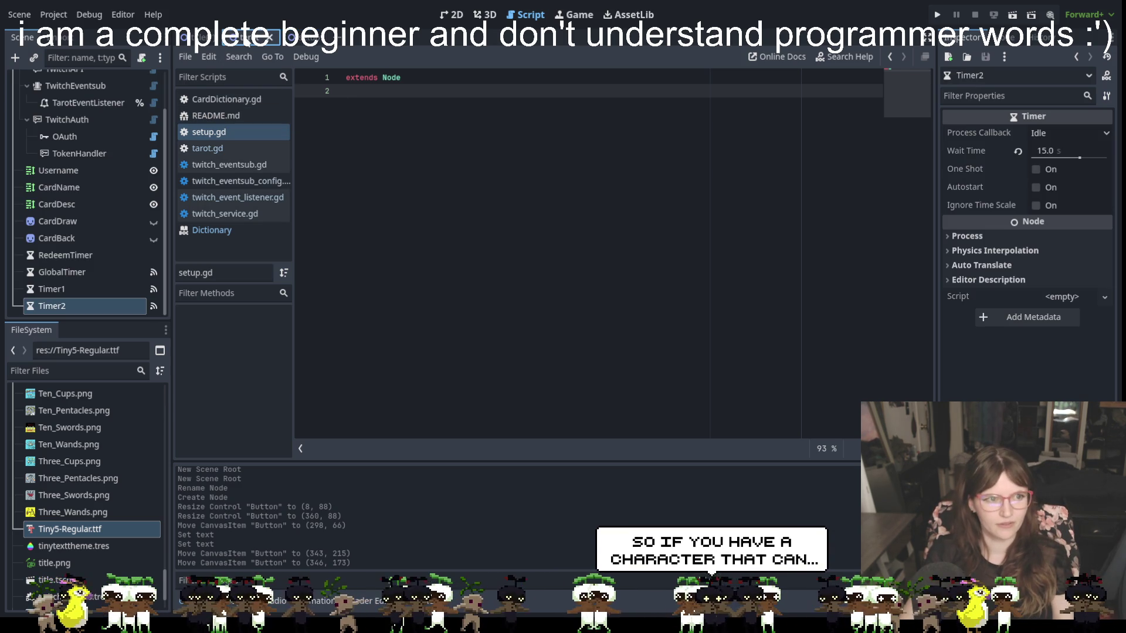
left_click(299, 37)
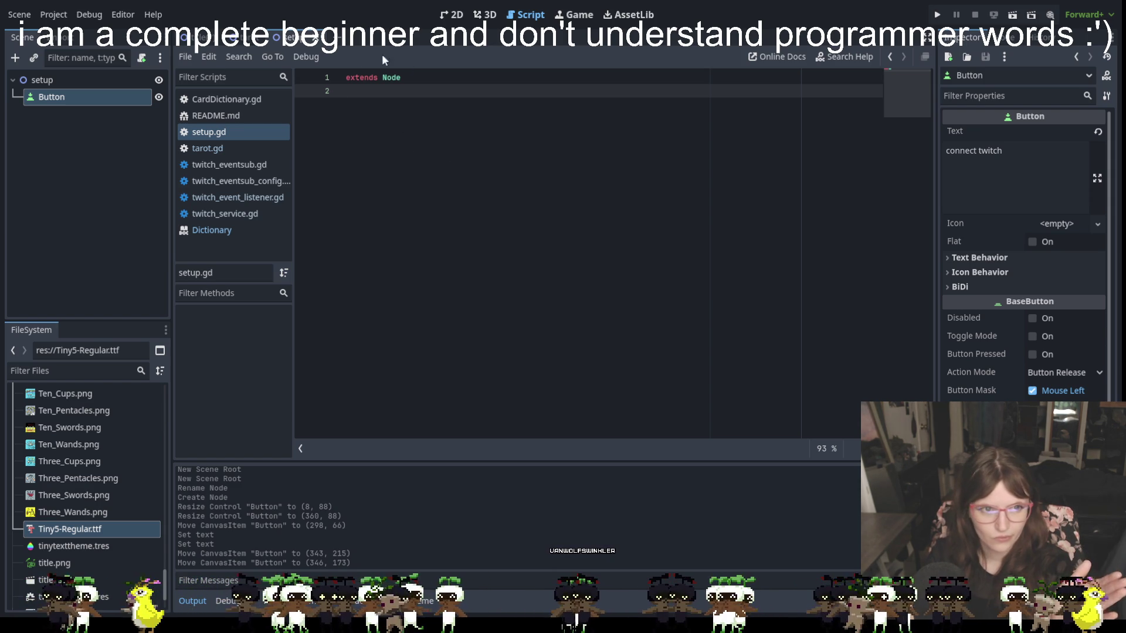
left_click(218, 150)
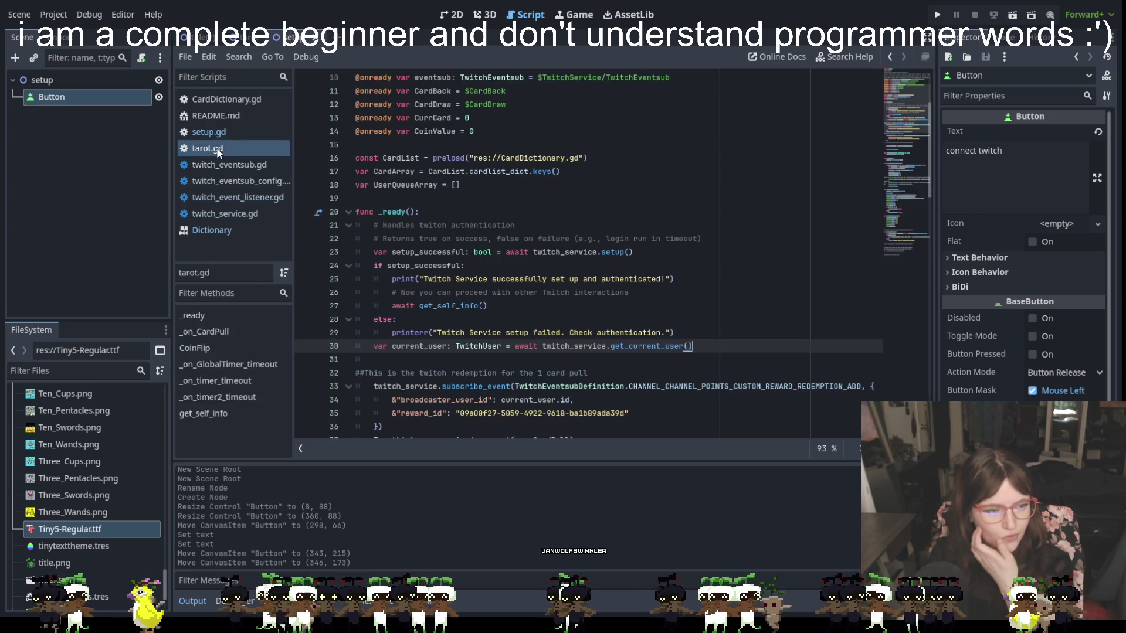
Read through tarot.gd's Twitch authentication and get_current_user code, then switch to the title scene.
scroll(596, 290, "down", 1)
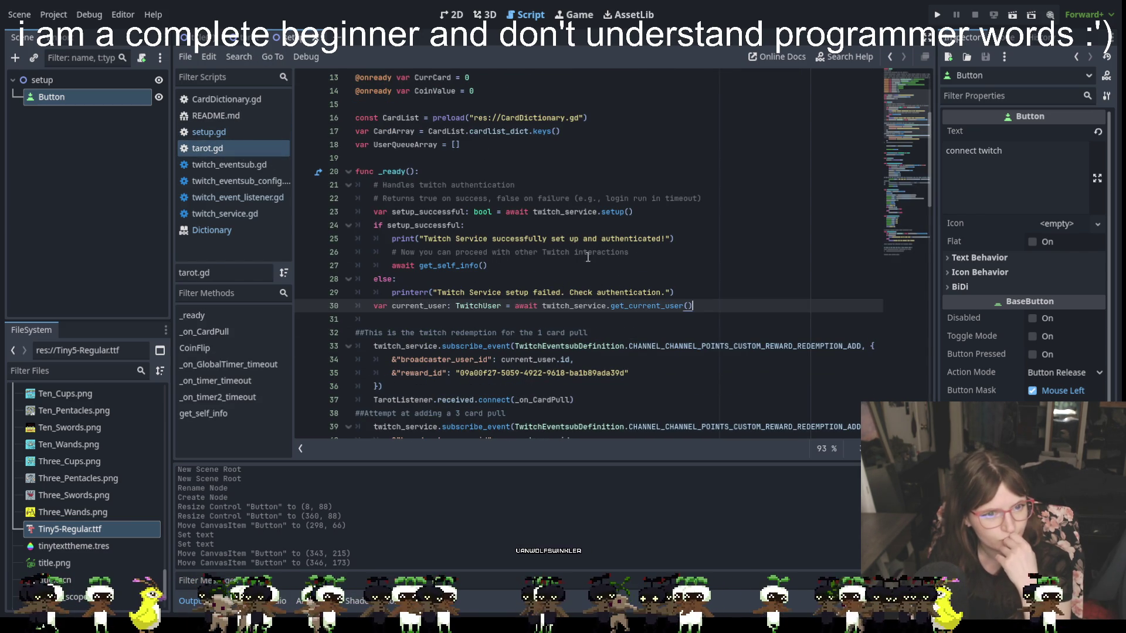
scroll(504, 225, "down", 1)
scroll(504, 225, "down", 1)
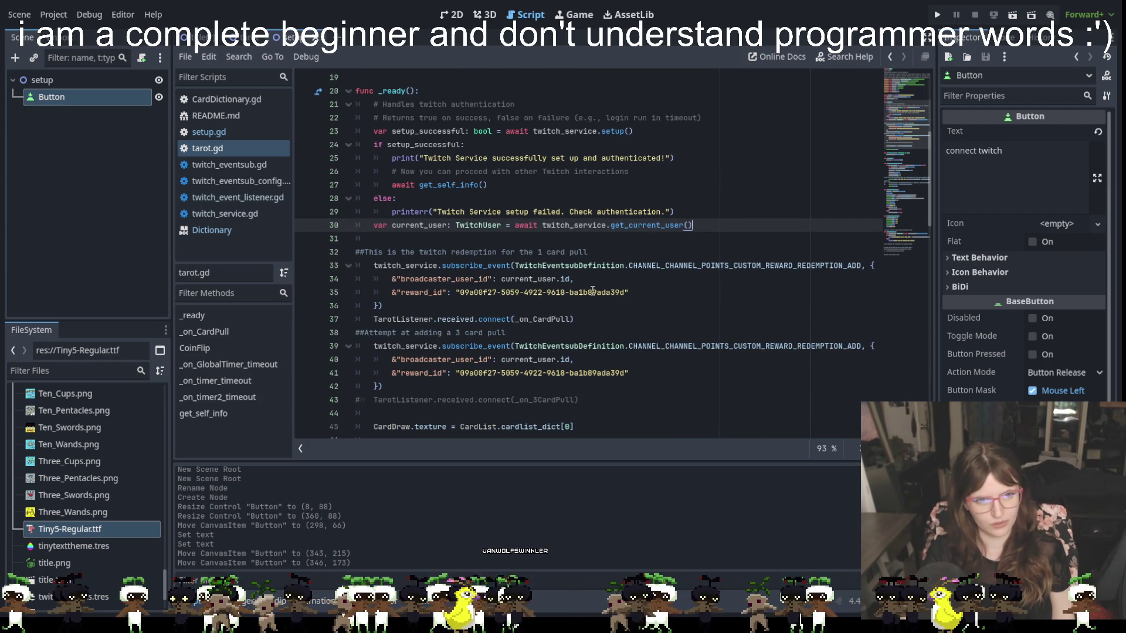
mouse_move(647, 223)
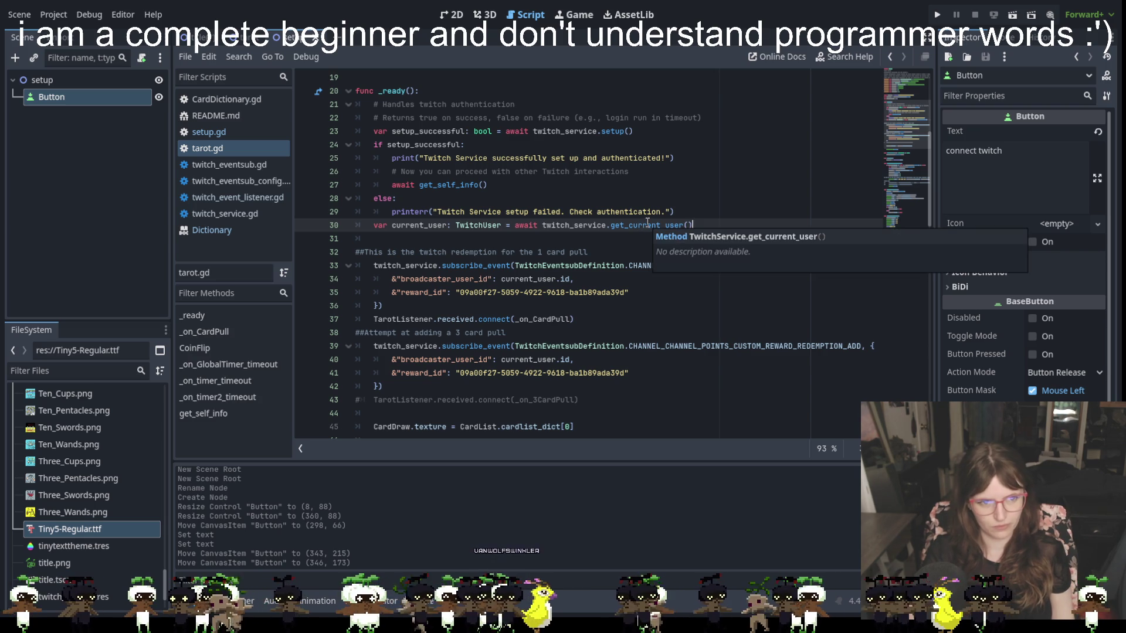
scroll(622, 186, "up", 6)
left_click(623, 185)
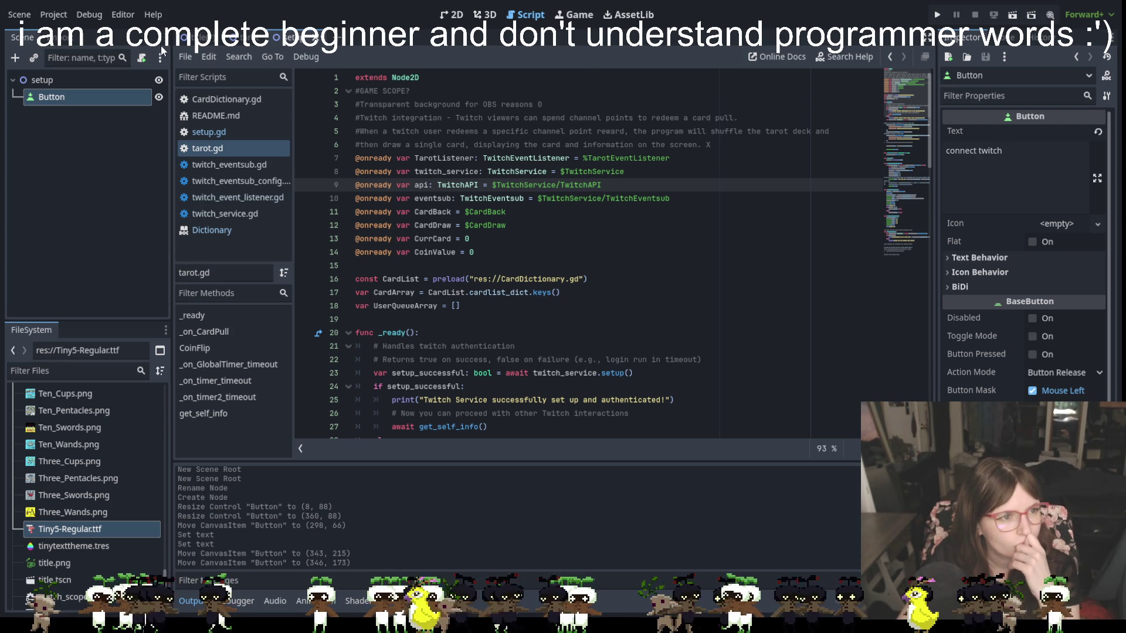
left_click(202, 37)
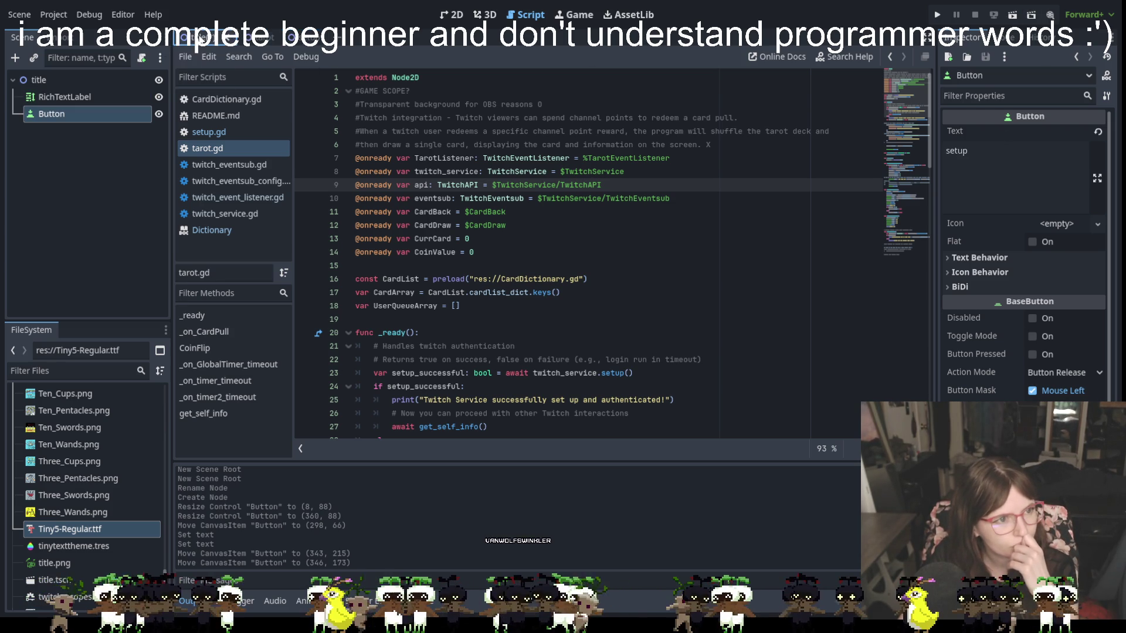
Switch to the setup scene and save all open scenes.
left_click(305, 37)
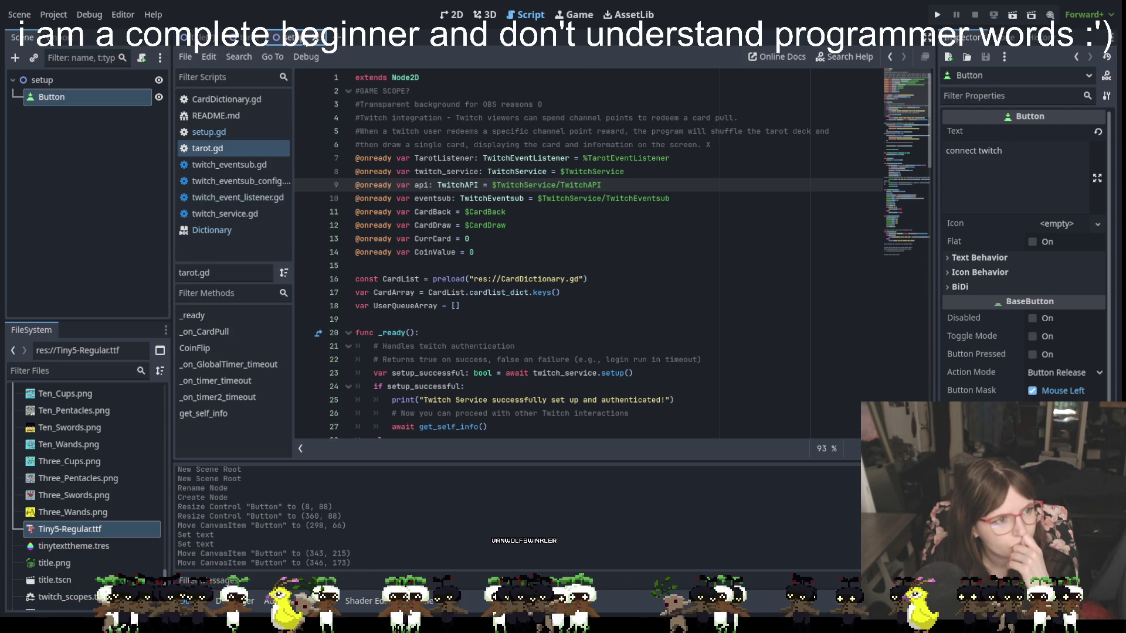
left_click(20, 14)
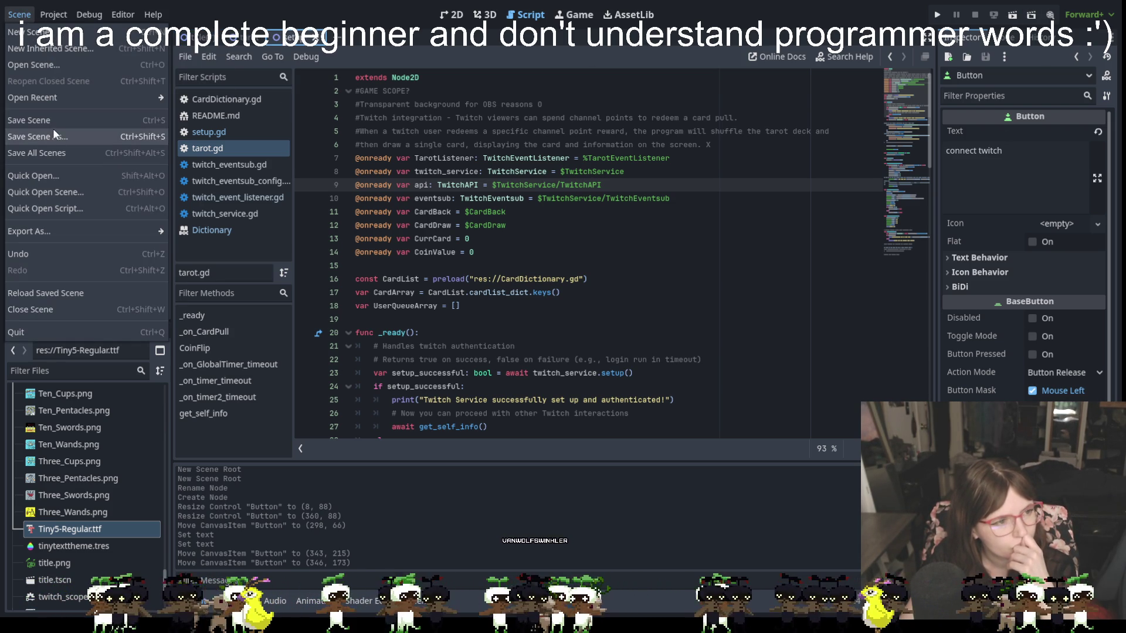
left_click(57, 153)
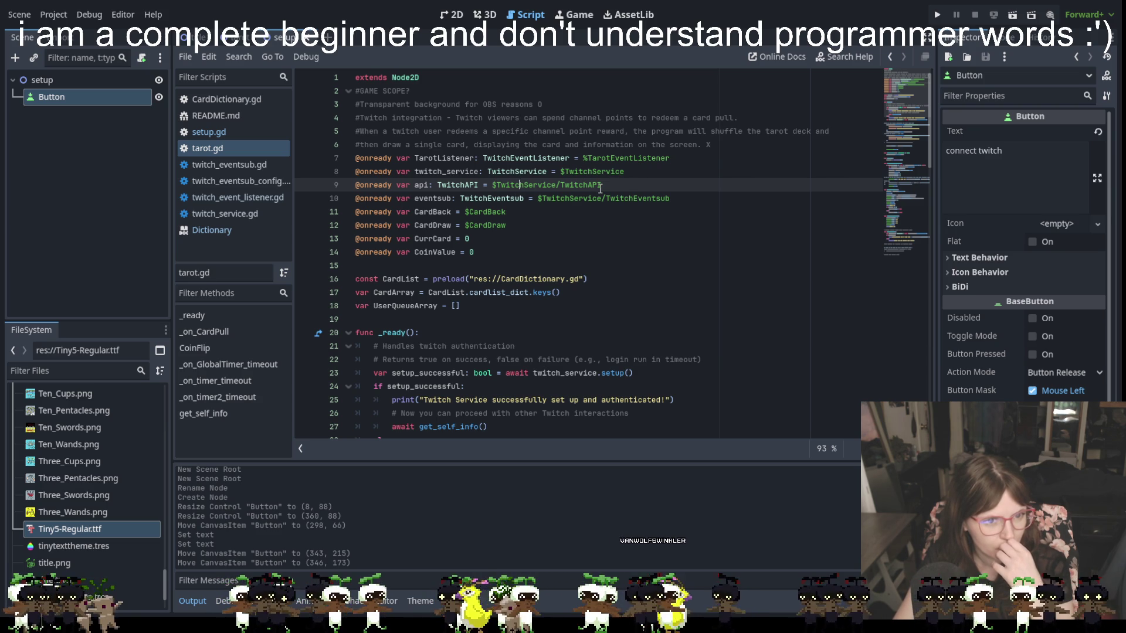
Review tarot.gd's subscribe_event redemption blocks around line 40, then reopen setup.gd.
scroll(467, 238, "down", 3)
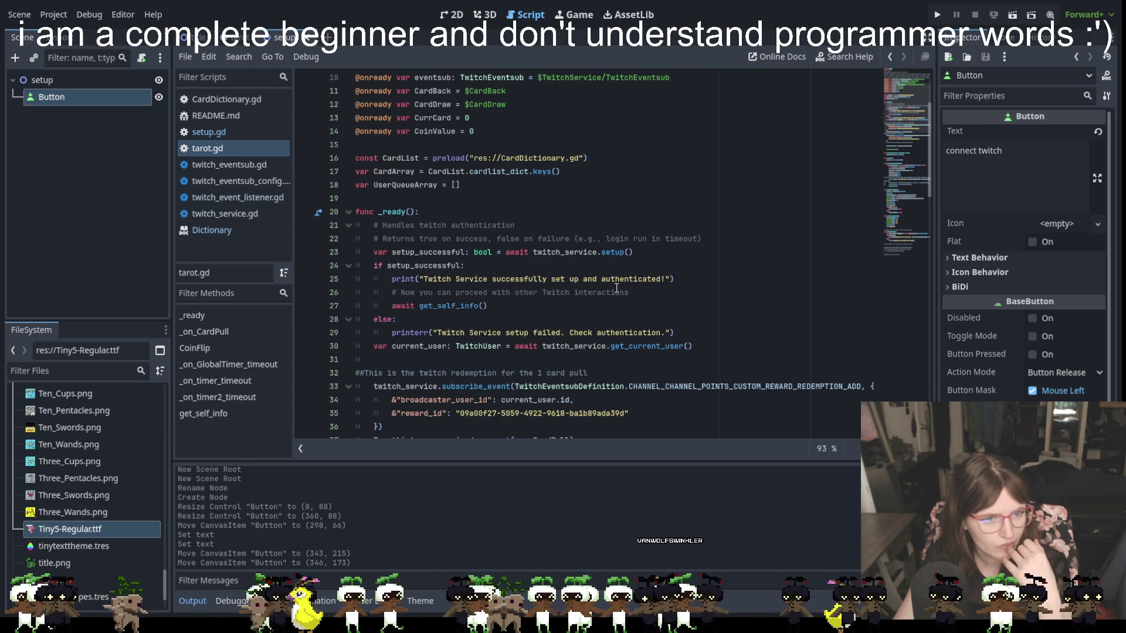
scroll(616, 288, "down", 1)
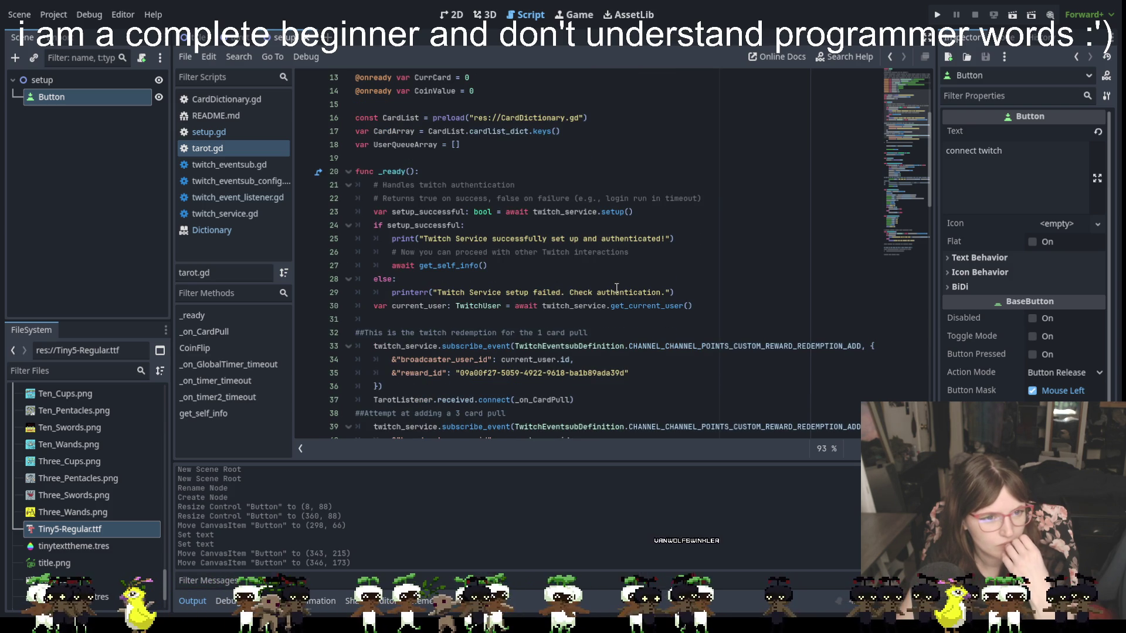
scroll(616, 287, "down", 1)
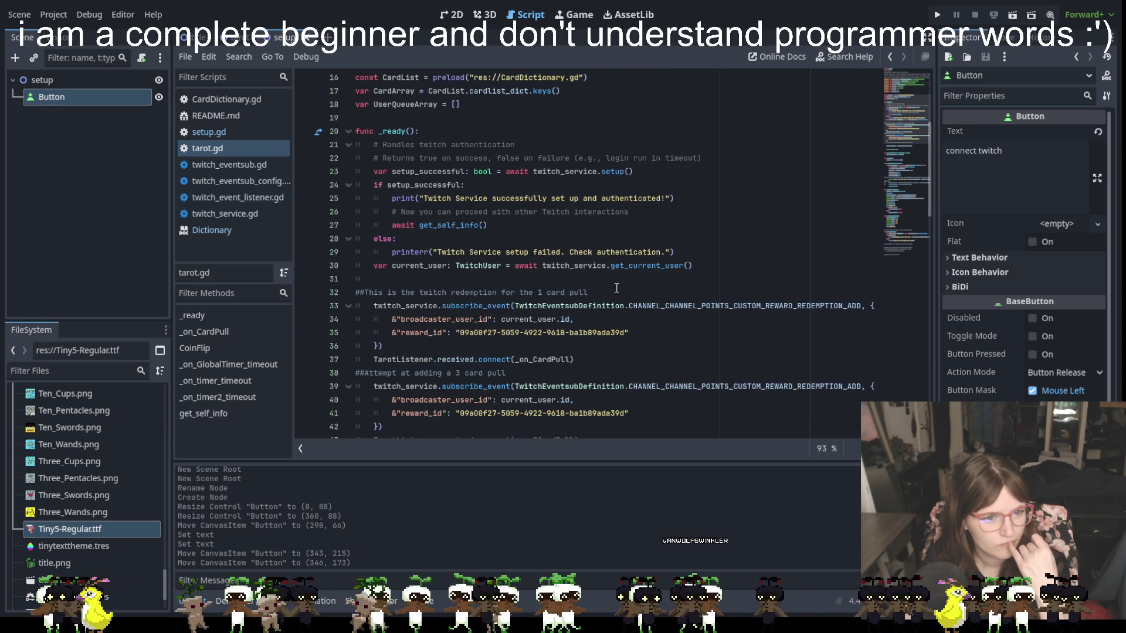
scroll(613, 287, "down", 1)
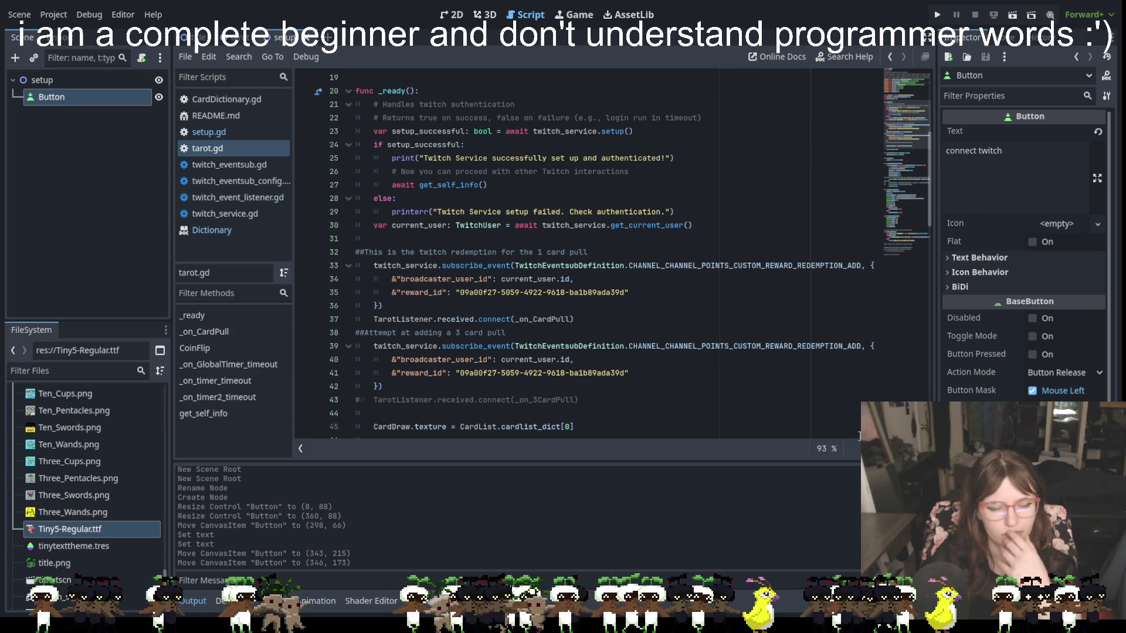
left_click(576, 362)
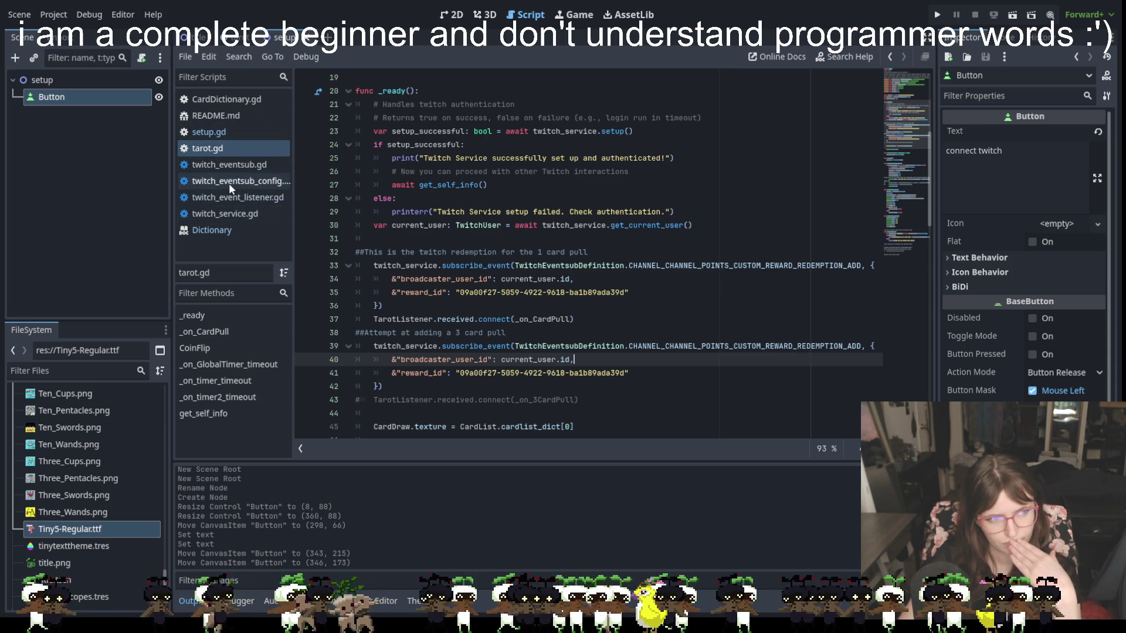
left_click(217, 135)
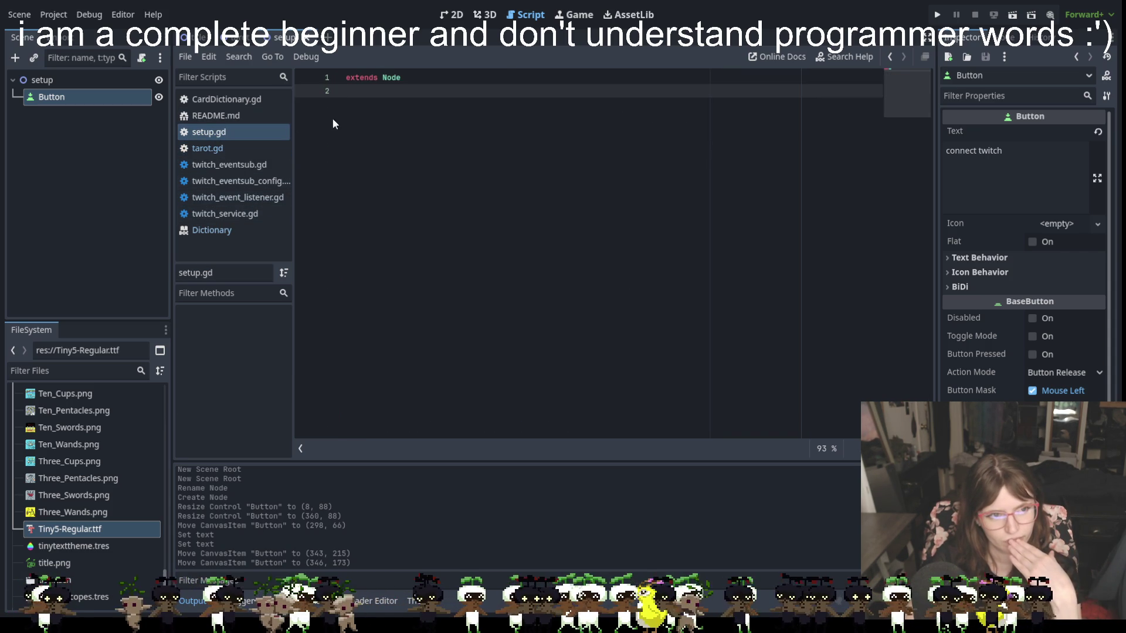
Open Project Settings at the Application Config page showing the project name 'Twitch Tarot'.
mouse_move(383, 82)
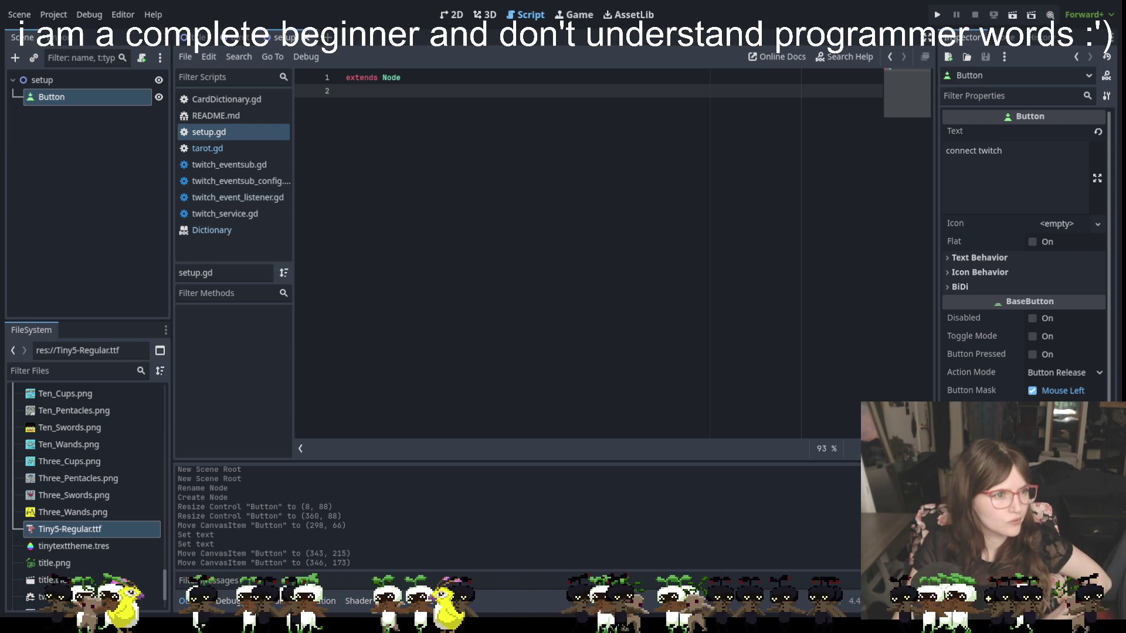
left_click(120, 17)
left_click(59, 32)
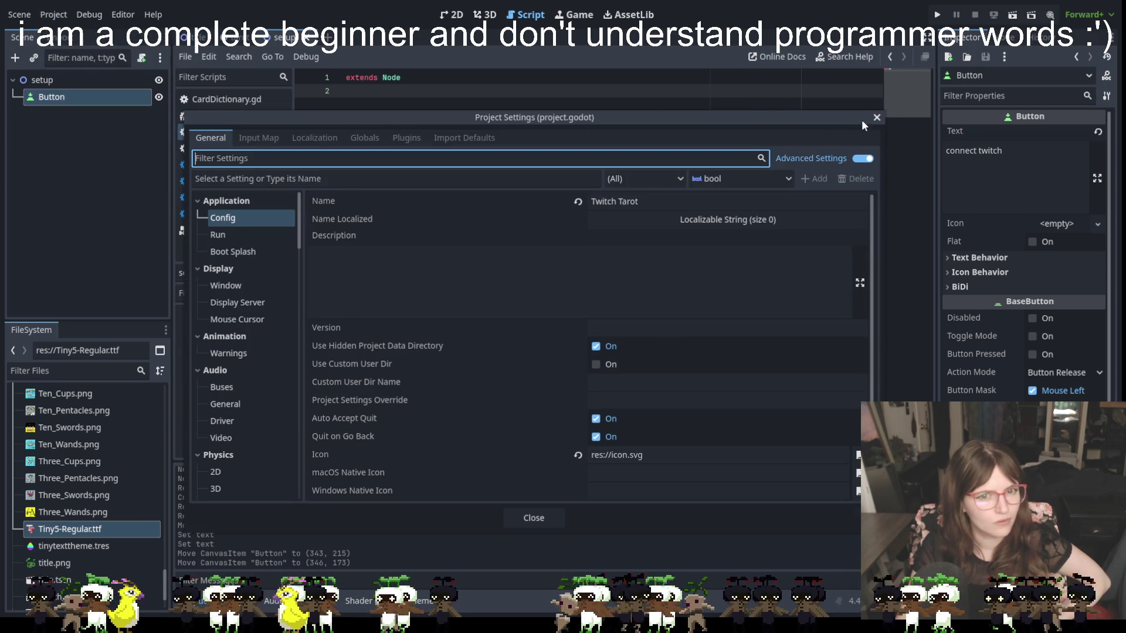
Close Project Settings and launch the Twitcher Setup wizard from Project > Tools.
left_click(876, 117)
left_click(53, 14)
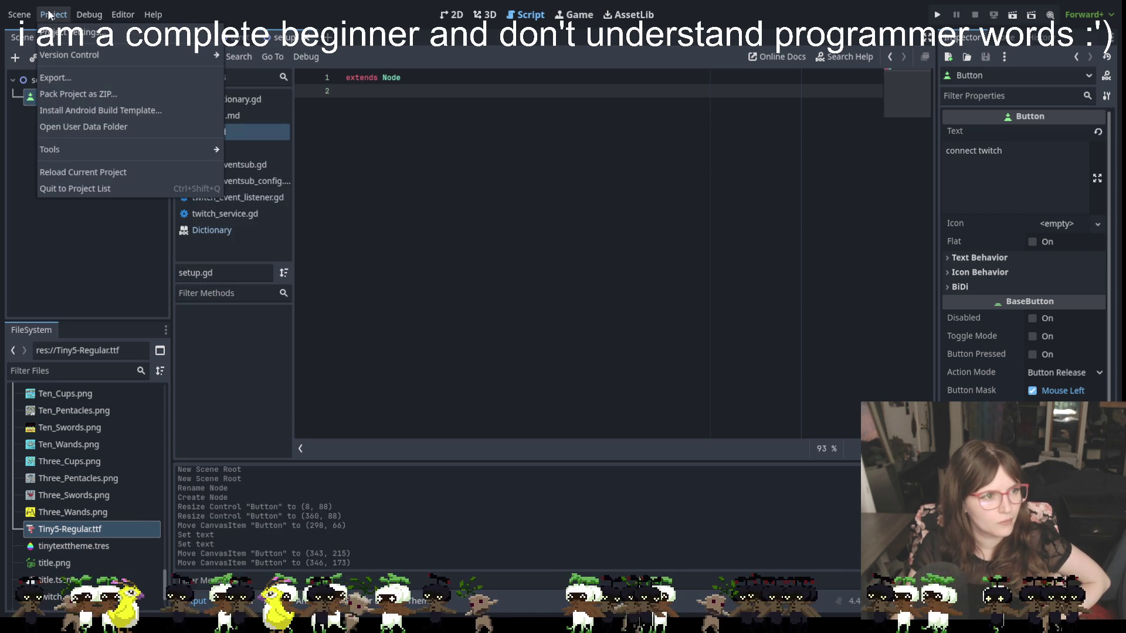
mouse_move(89, 146)
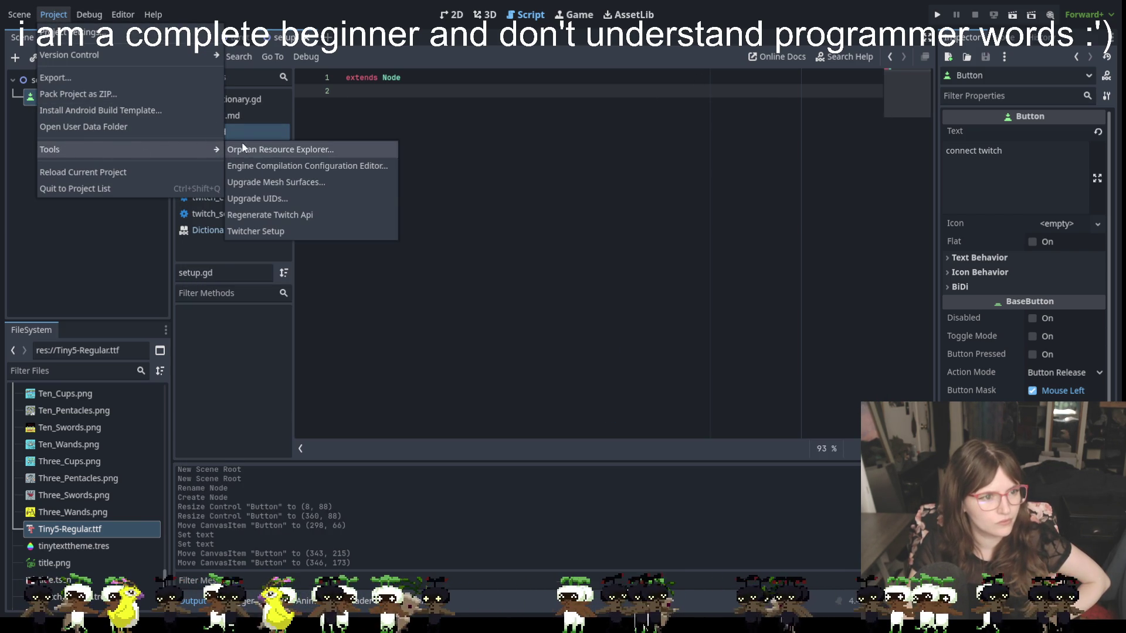
left_click(275, 230)
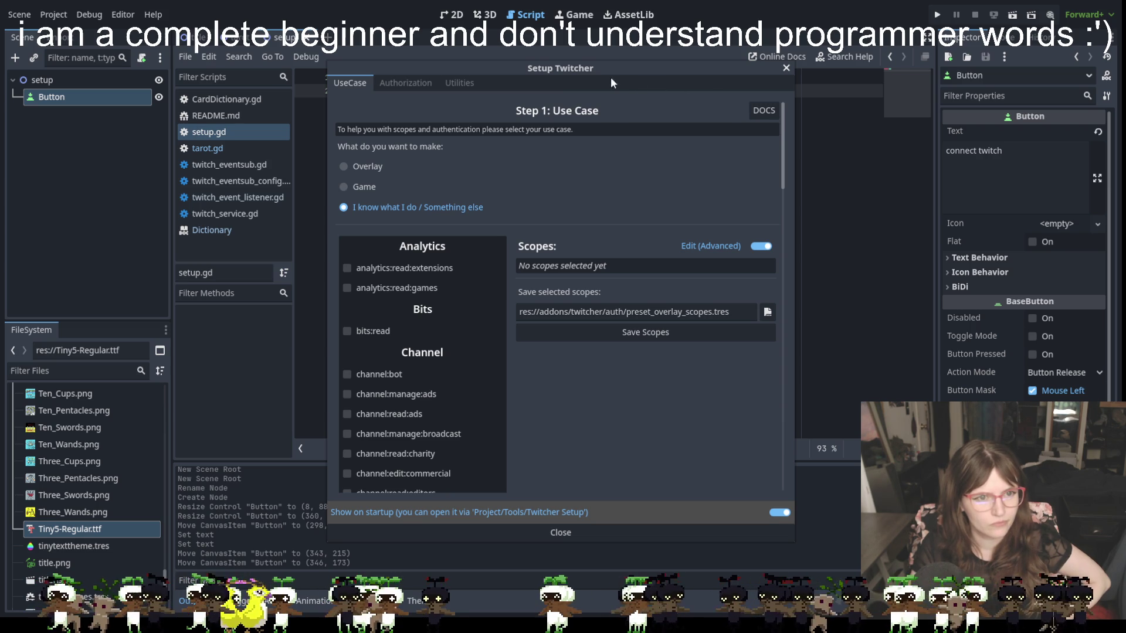
mouse_move(628, 66)
left_mouse_down()
mouse_move(859, 71)
mouse_move(804, 93)
mouse_move(713, 99)
left_mouse_up()
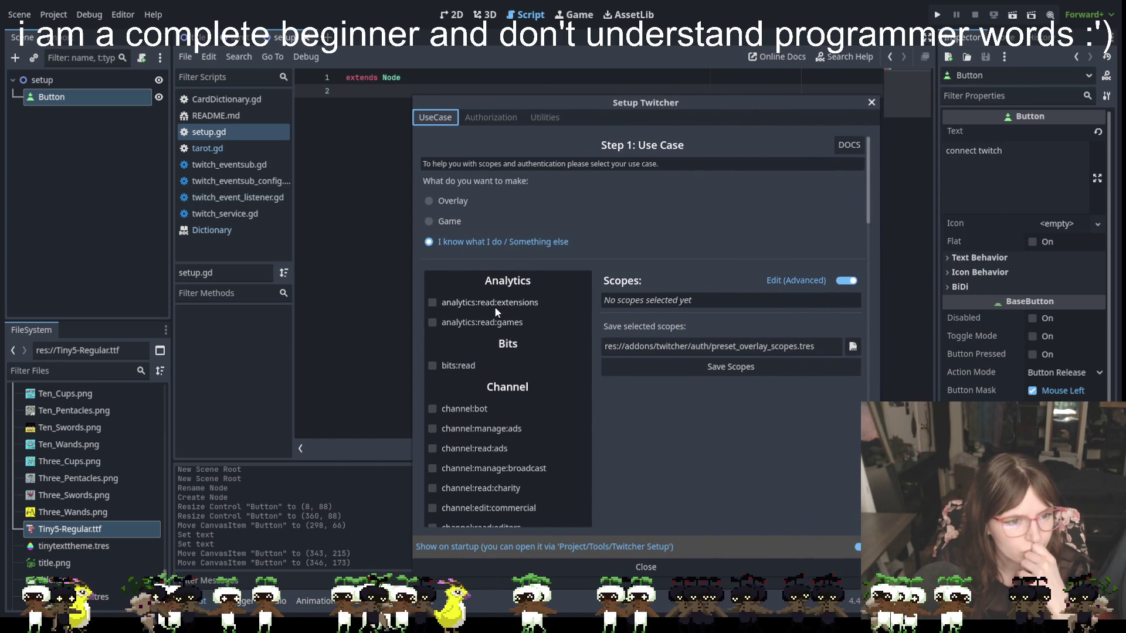
Browse the UseCase page's list of available Twitch permission scopes.
scroll(494, 306, "down", 8)
scroll(494, 306, "down", 3)
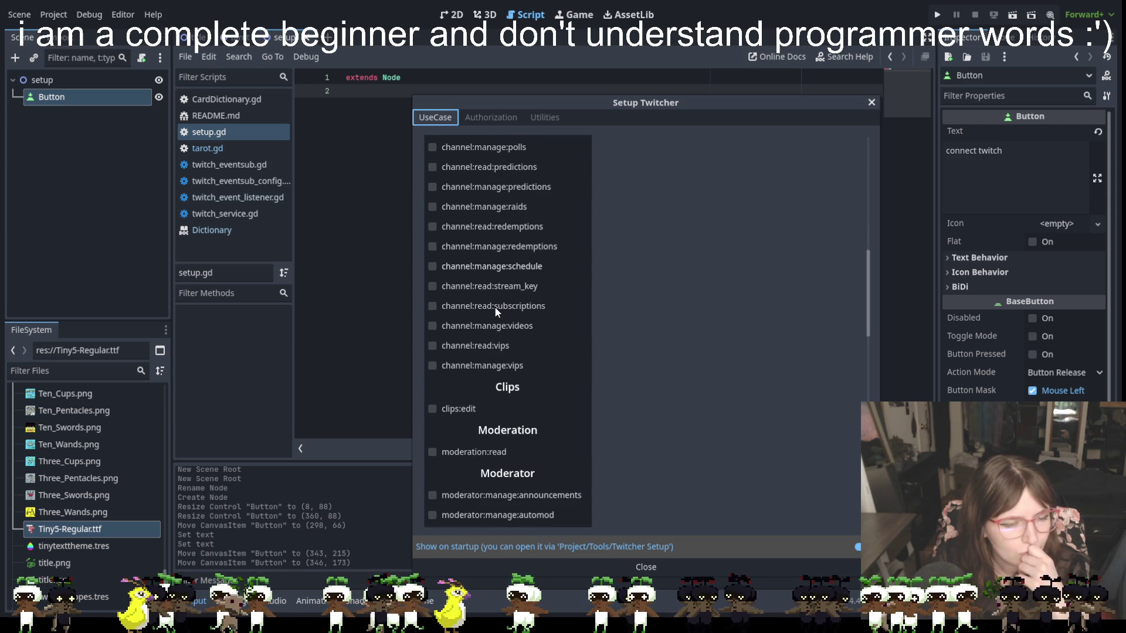
scroll(457, 314, "down", 4)
scroll(458, 315, "down", 10)
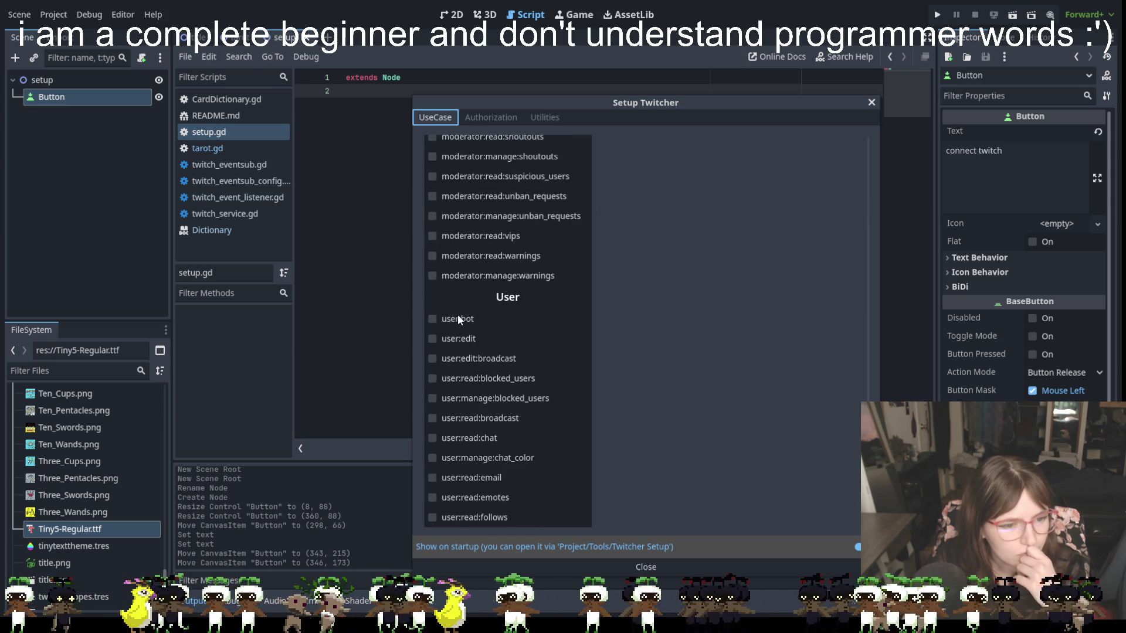
scroll(457, 314, "up", 20)
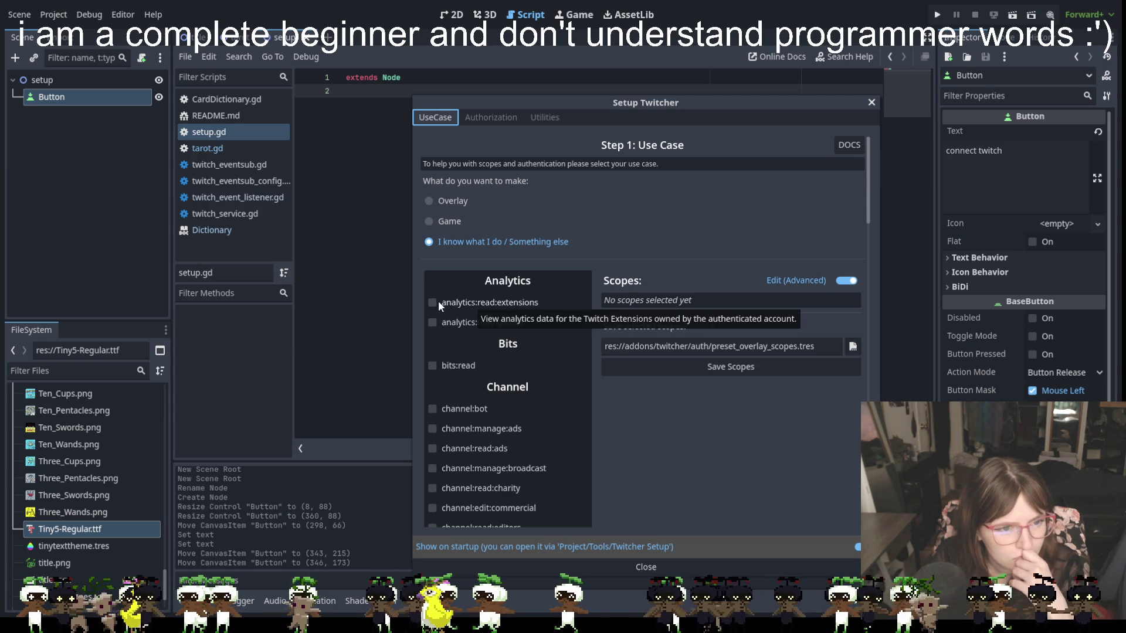
scroll(438, 330, "down", 2)
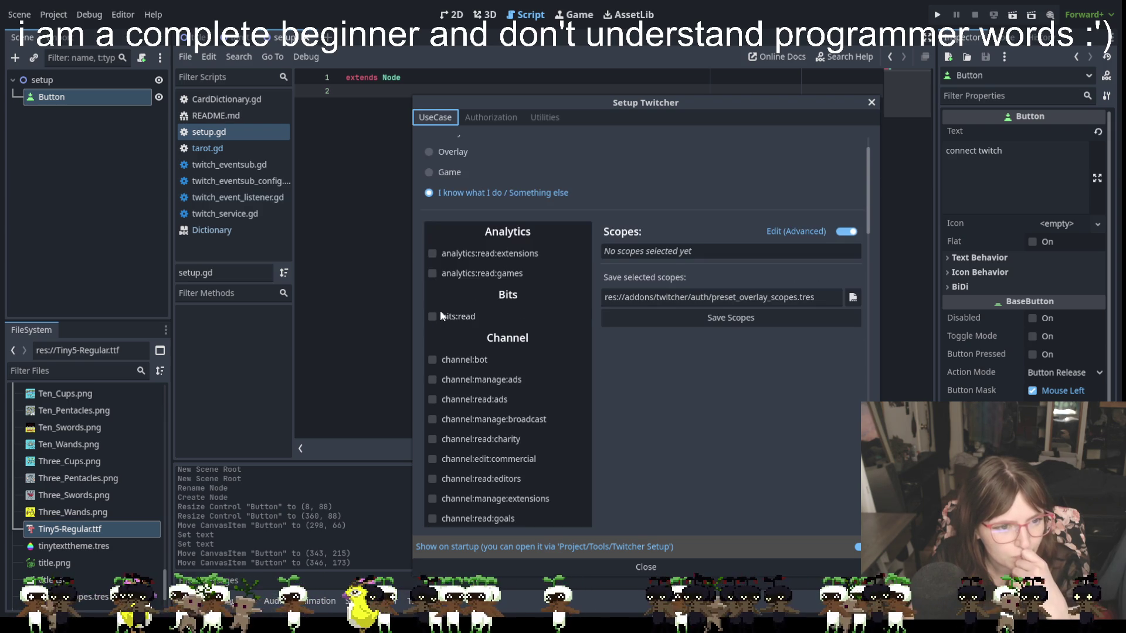
scroll(442, 330, "down", 4)
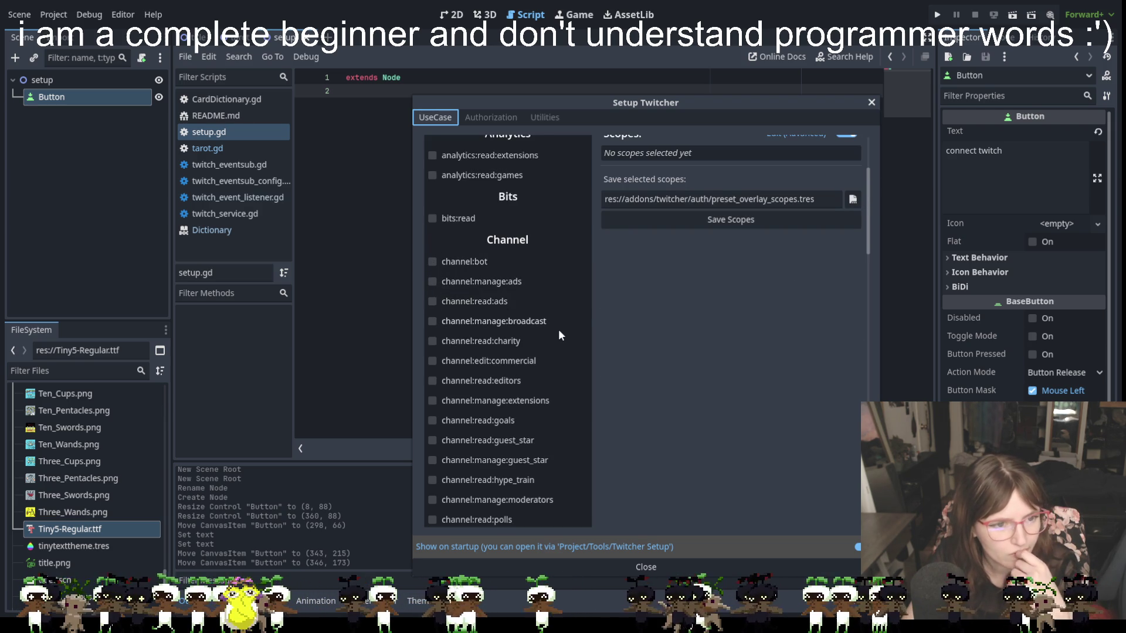
mouse_move(559, 328)
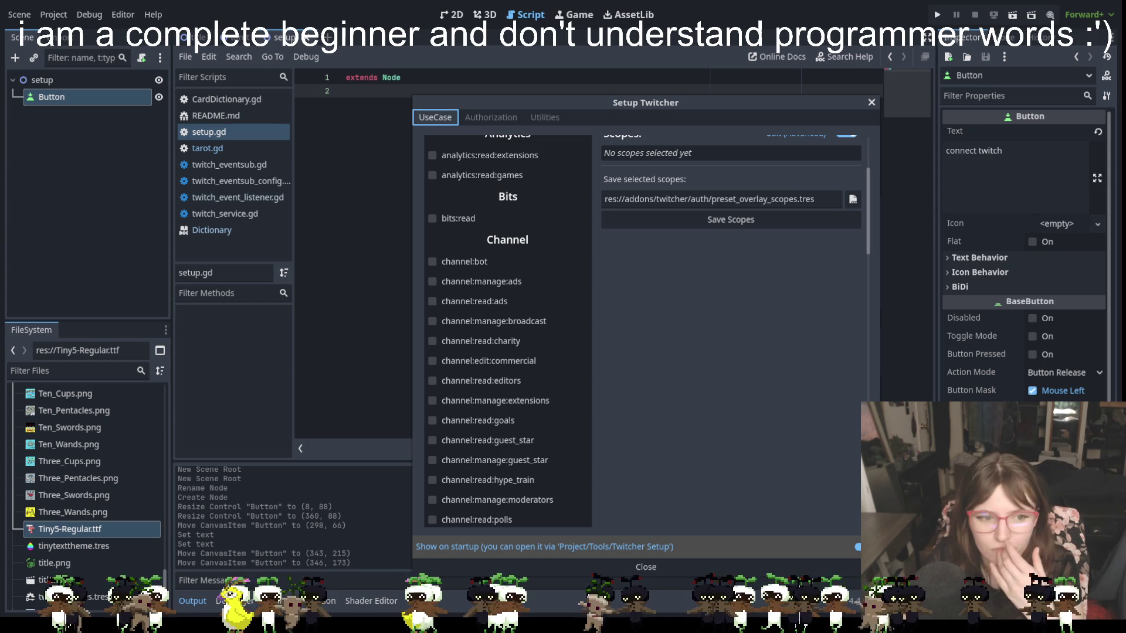
scroll(469, 381, "down", 2)
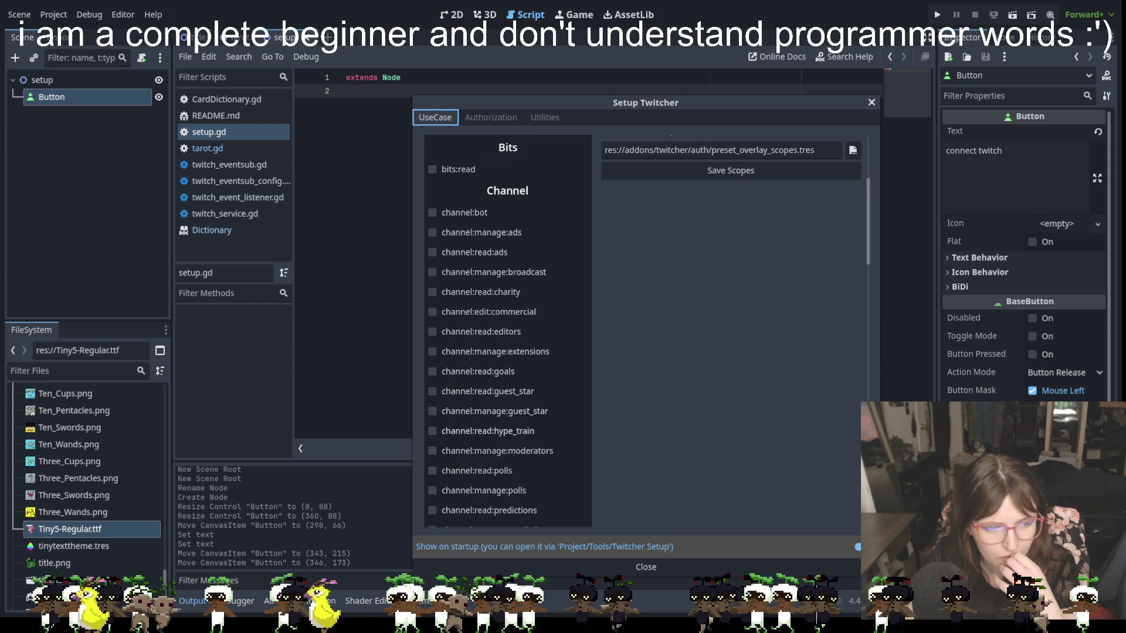
scroll(509, 436, "down", 2)
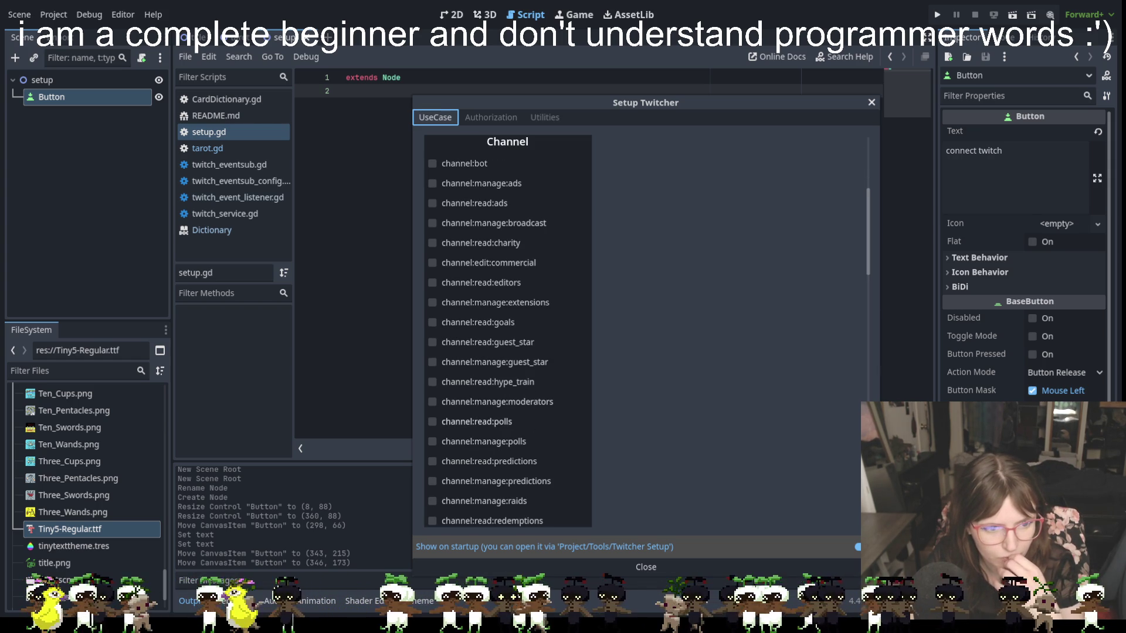
scroll(508, 352, "down", 2)
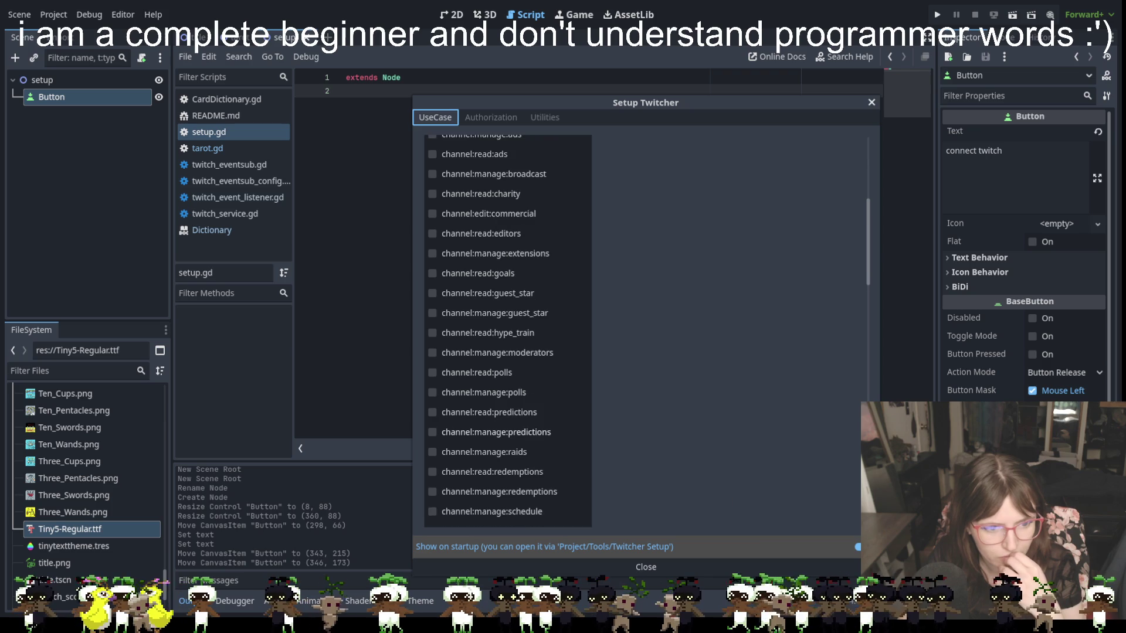
scroll(508, 352, "down", 2)
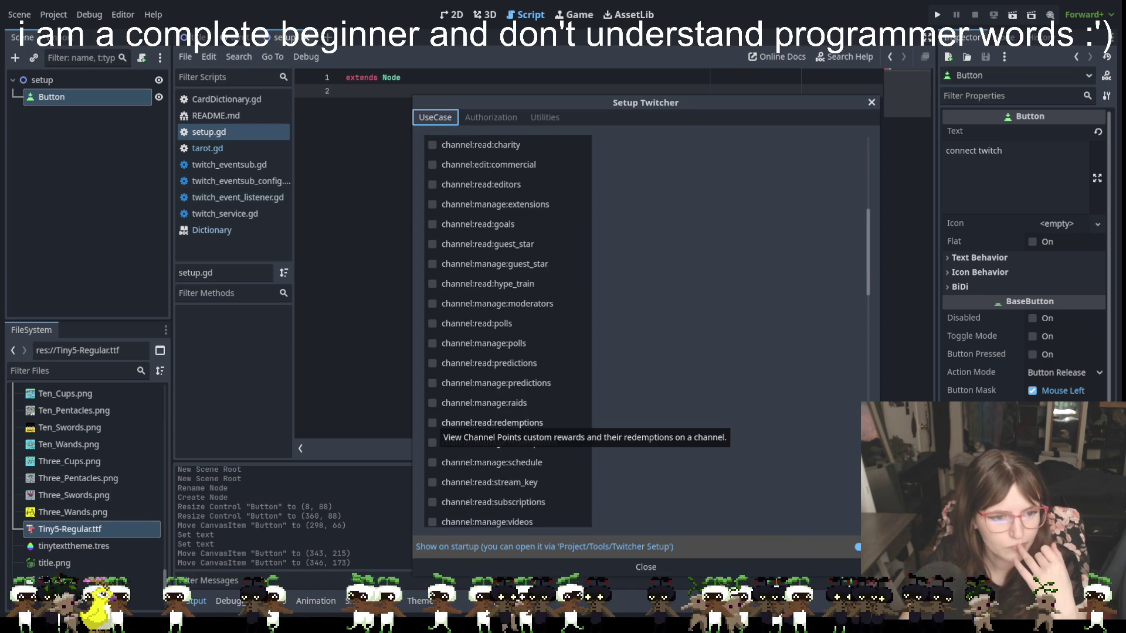
Enable the channel:read:redemptions scope in the scope list.
left_click(433, 423)
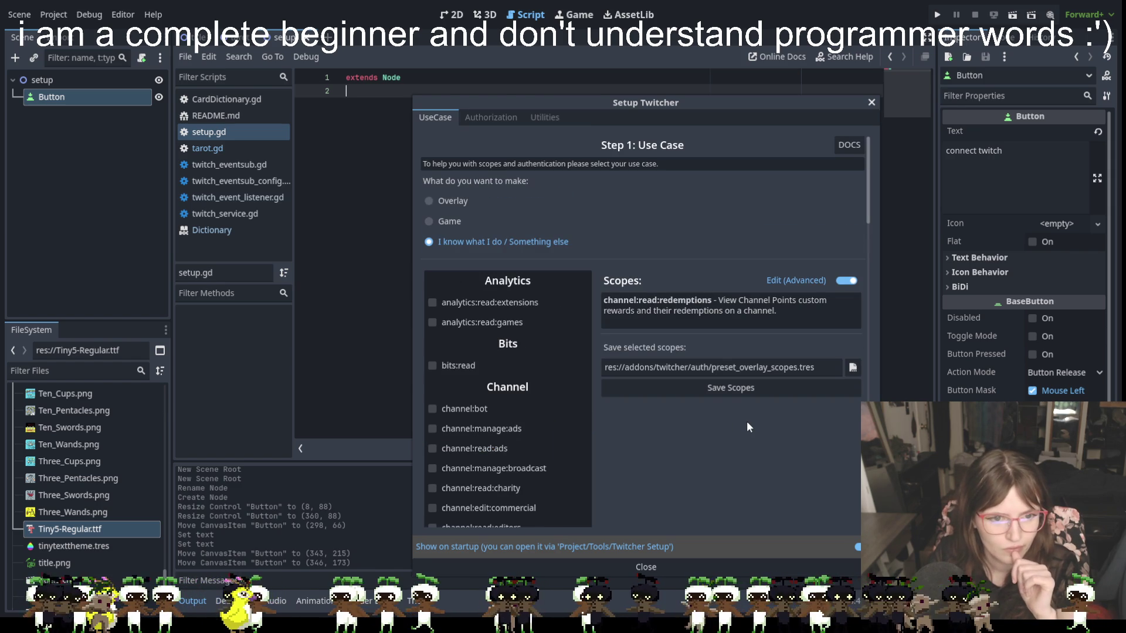
scroll(534, 363, "down", 10)
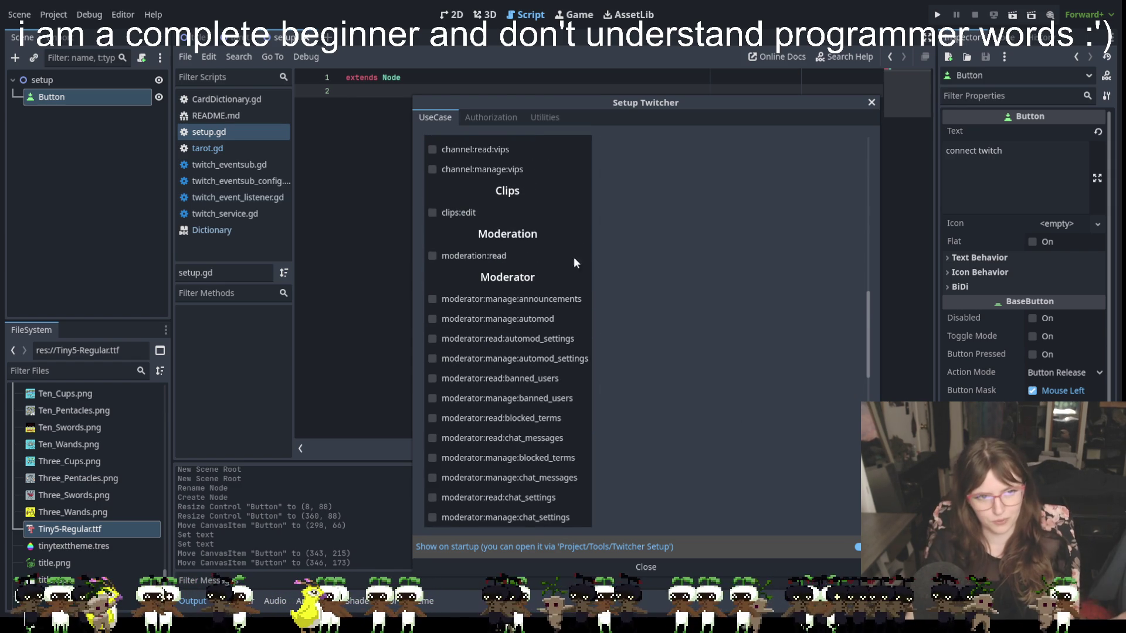
scroll(535, 258, "down", 10)
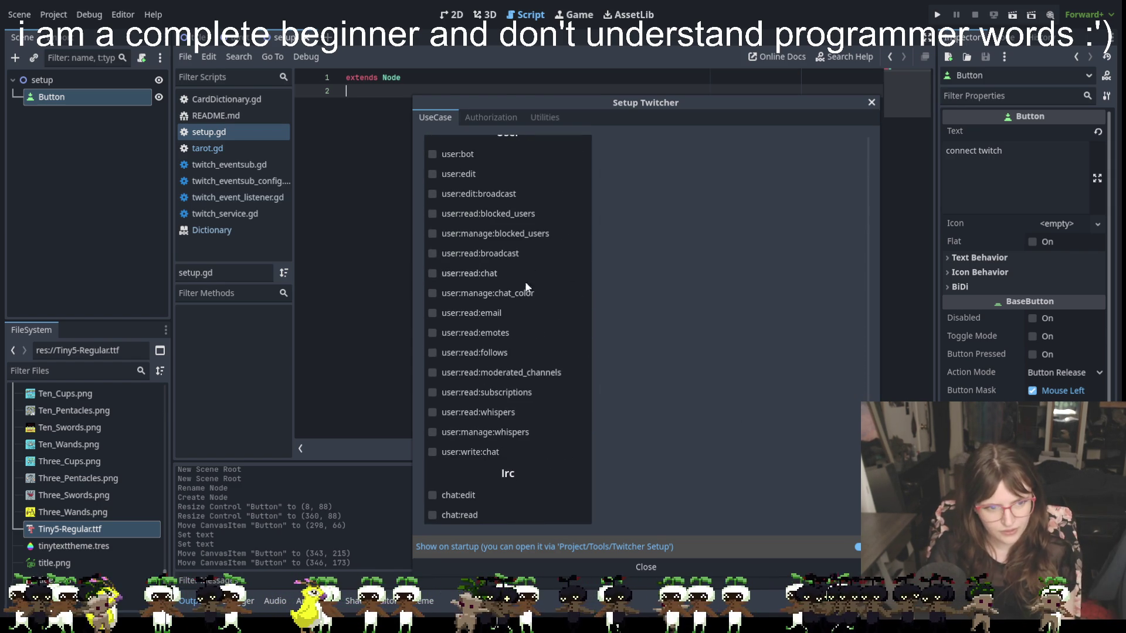
scroll(545, 375, "up", 10)
scroll(560, 392, "up", 3)
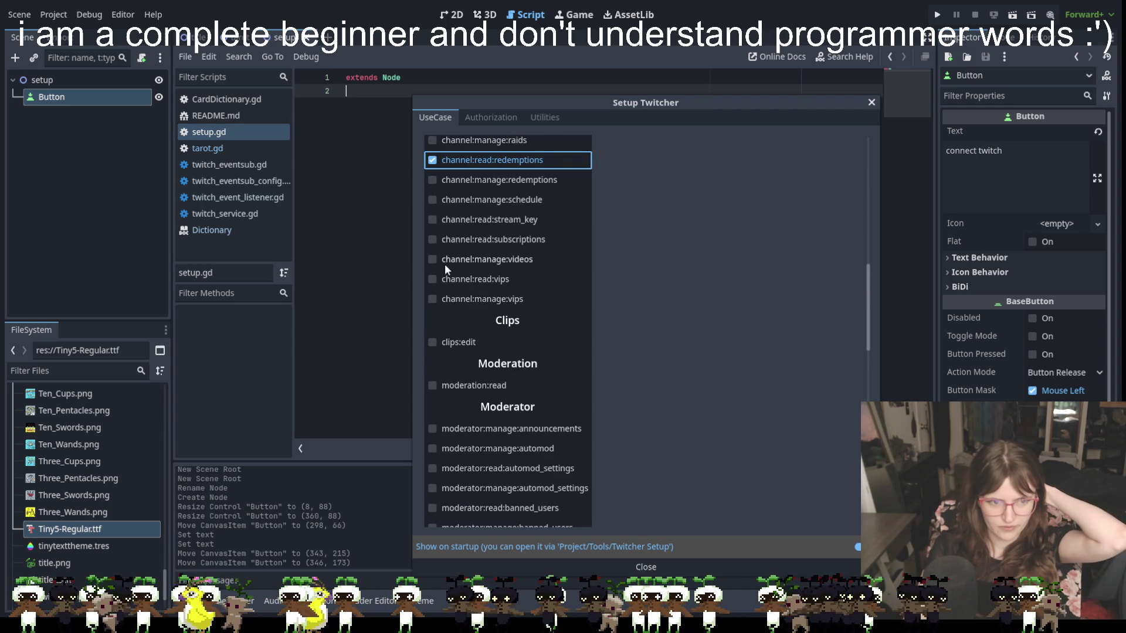
scroll(447, 259, "up", 1)
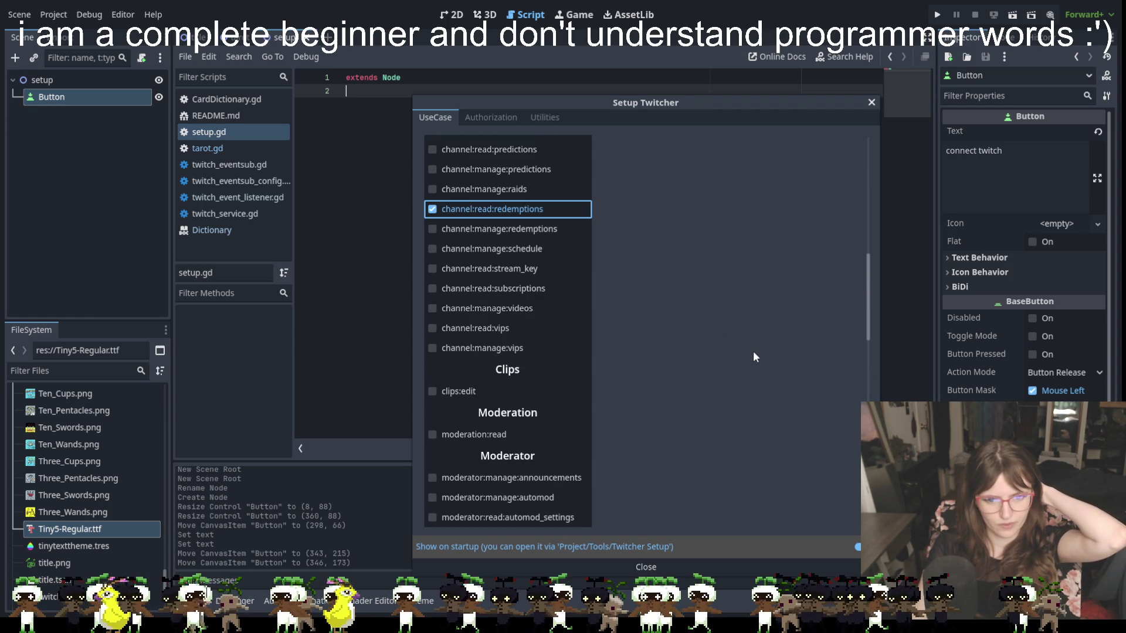
scroll(753, 350, "up", 4)
scroll(754, 351, "up", 5)
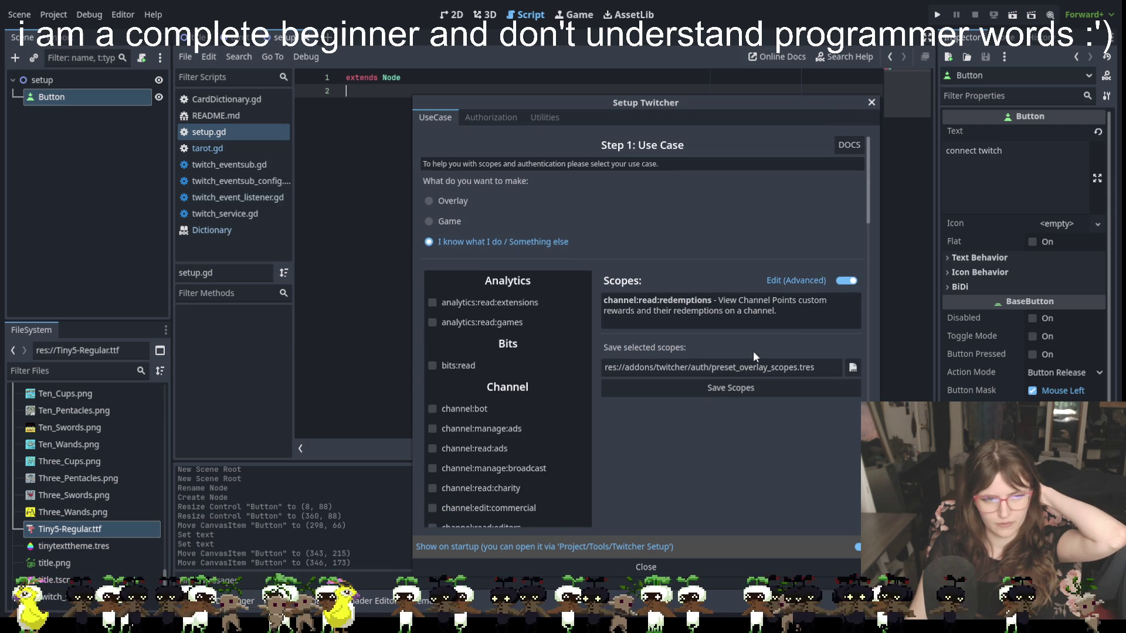
scroll(753, 350, "down", 8)
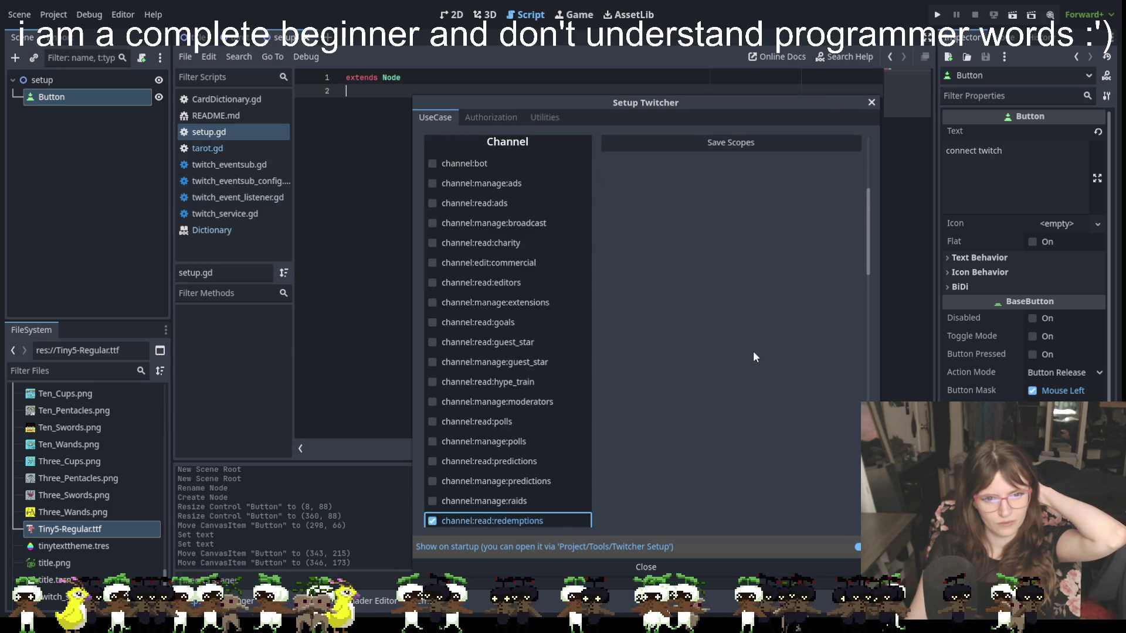
scroll(740, 368, "up", 8)
Save the selected scopes and continue to the Step 2: Authorization page.
left_click(734, 394)
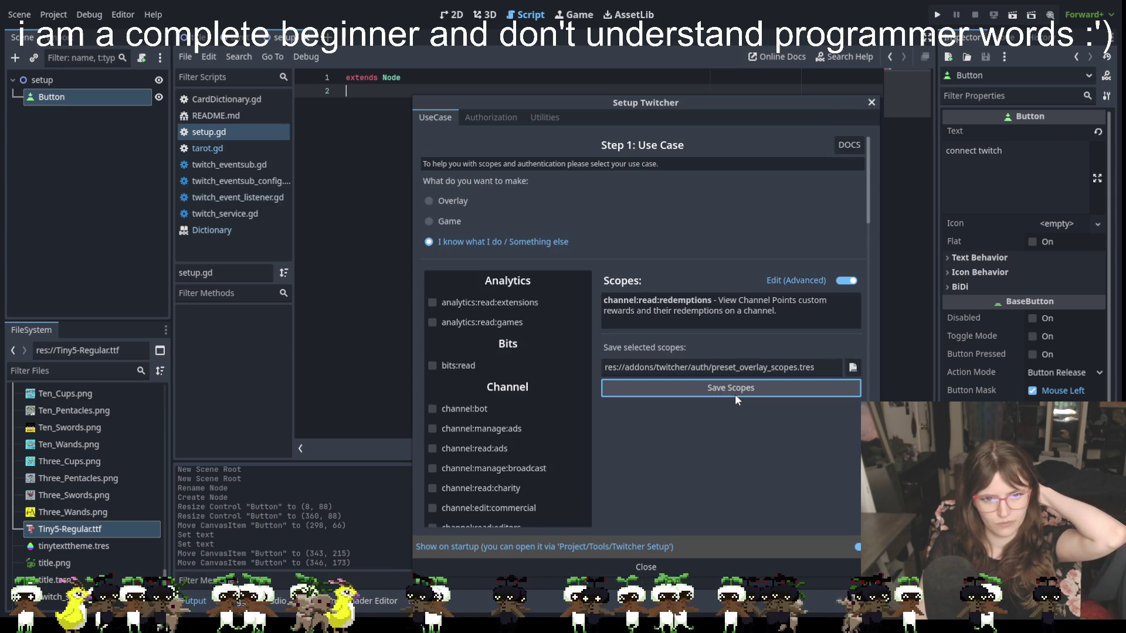
scroll(734, 394, "down", 20)
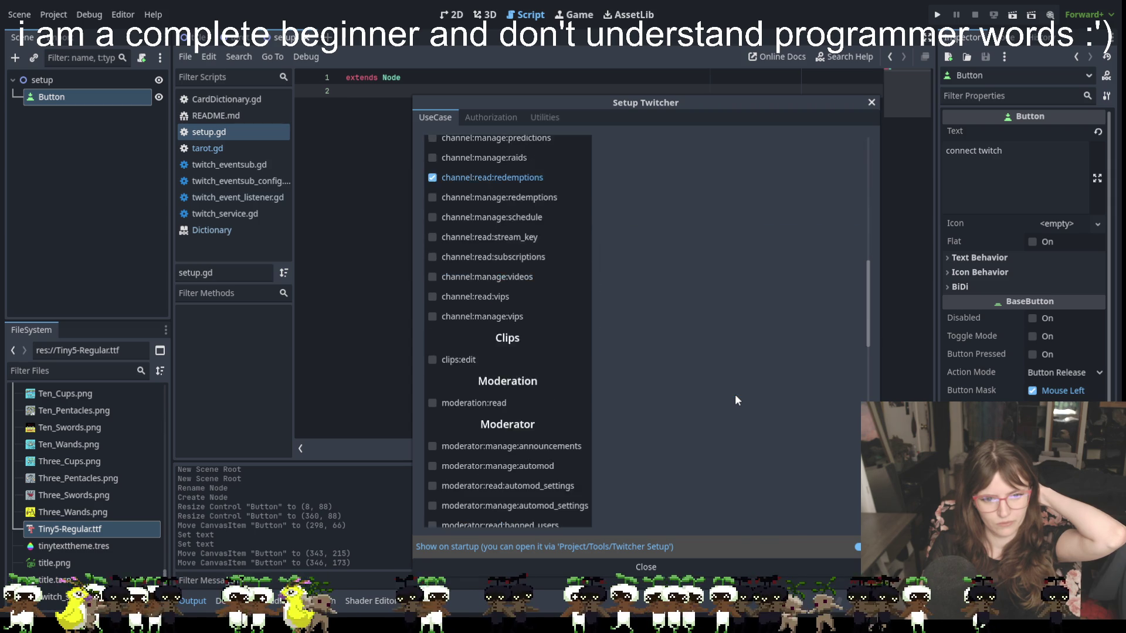
left_click(485, 118)
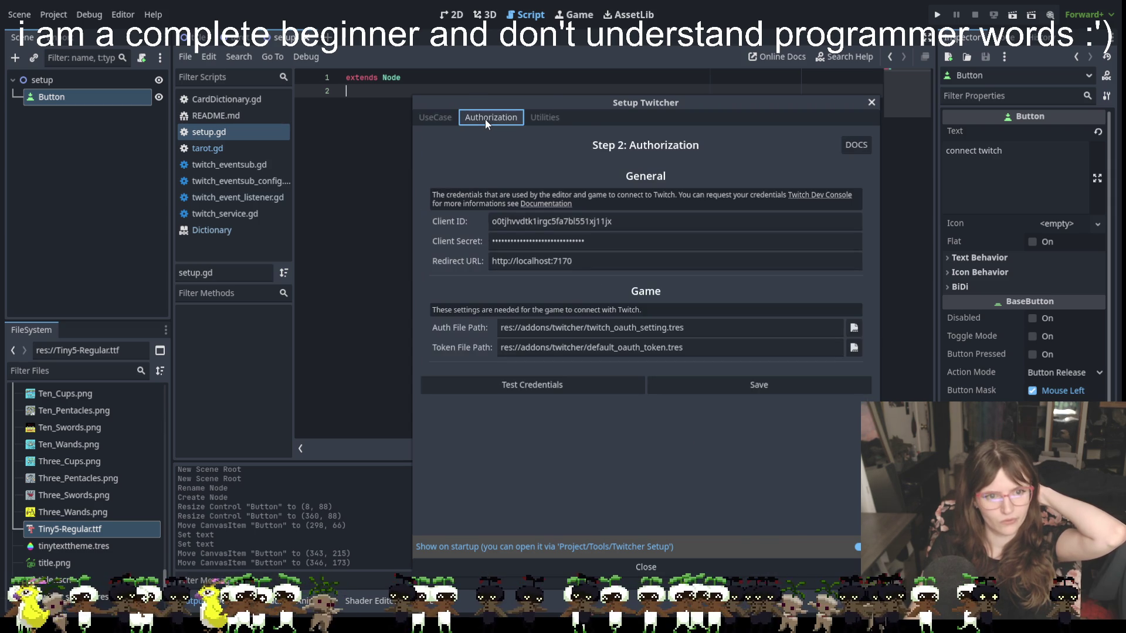
Move to the Utilities step of the Setup Twitcher wizard.
left_click(550, 117)
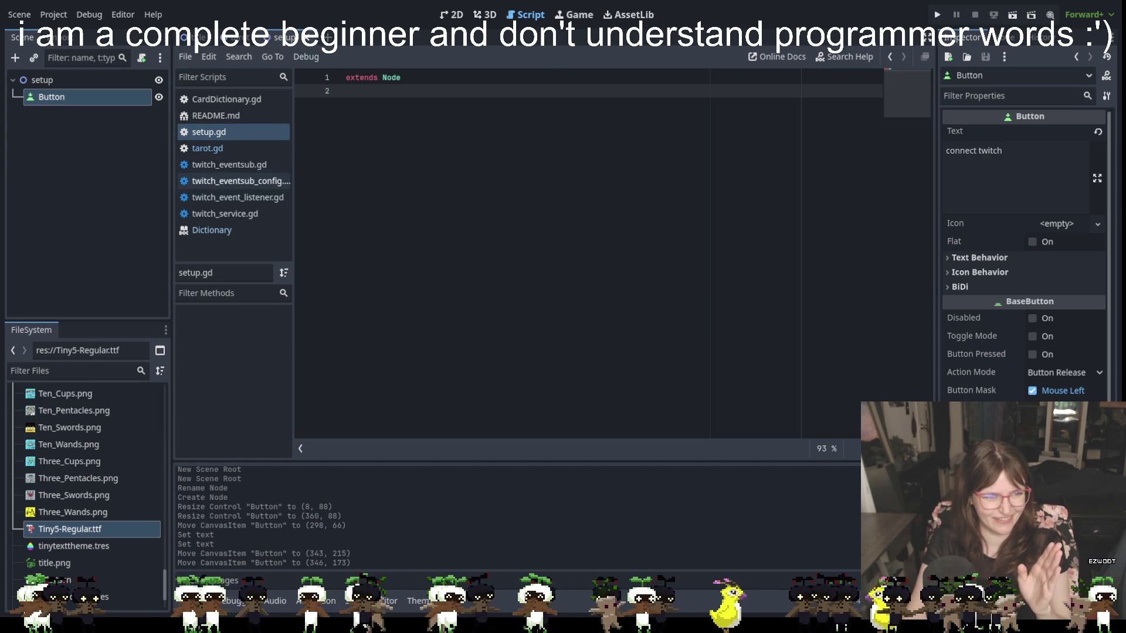
Step through twitch_eventsub_config.gd and twitch_eventsub.gd, ending on twitch_event_listener.gd.
left_click(221, 182)
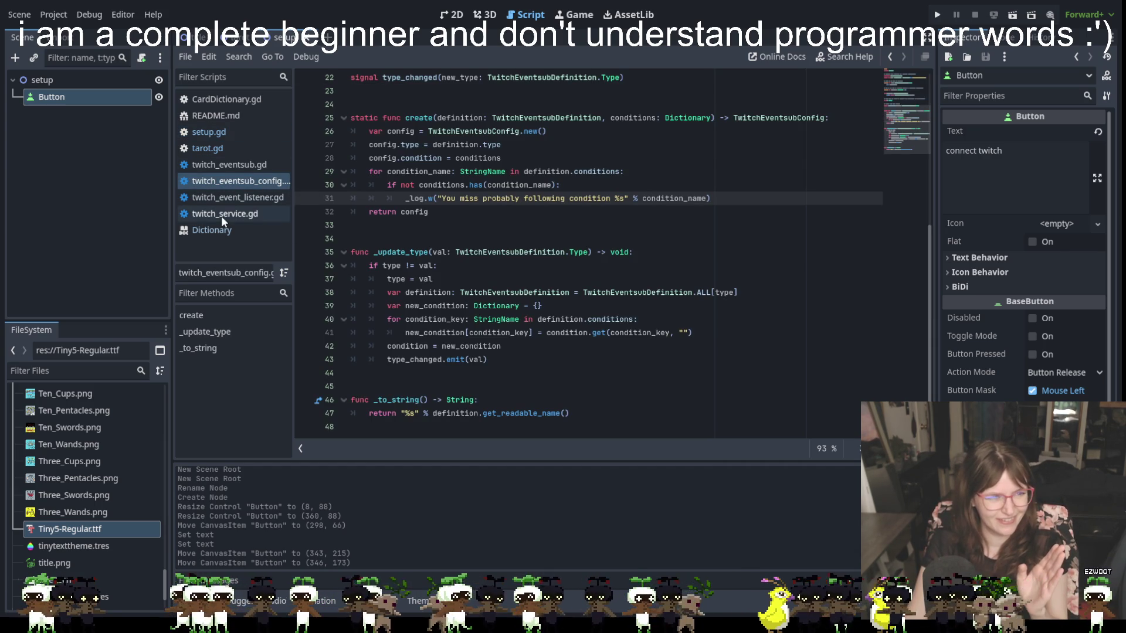
left_click(223, 165)
left_click(225, 198)
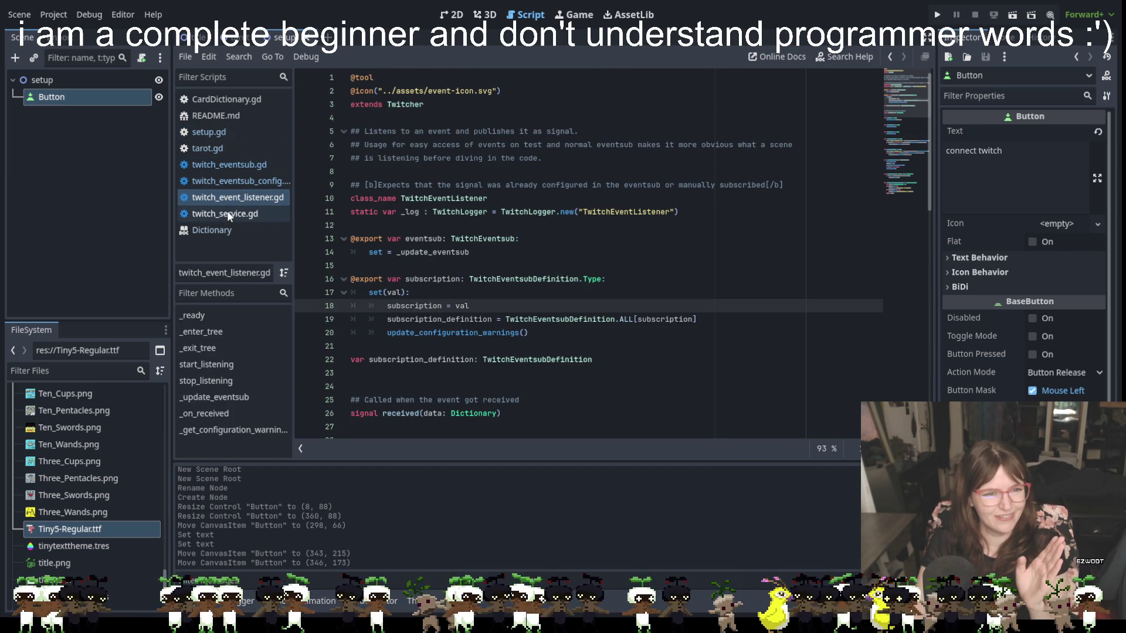
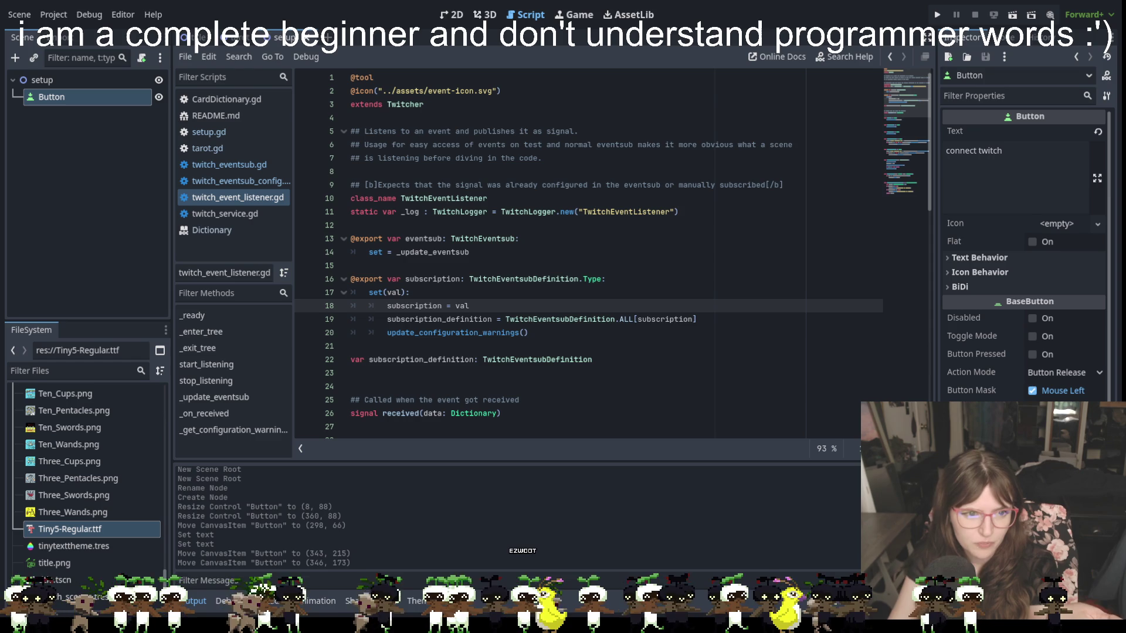
Review twitch_eventsub.gd, twitch_eventsub_config.gd and scroll through twitch_service.gd's code.
left_click(581, 239)
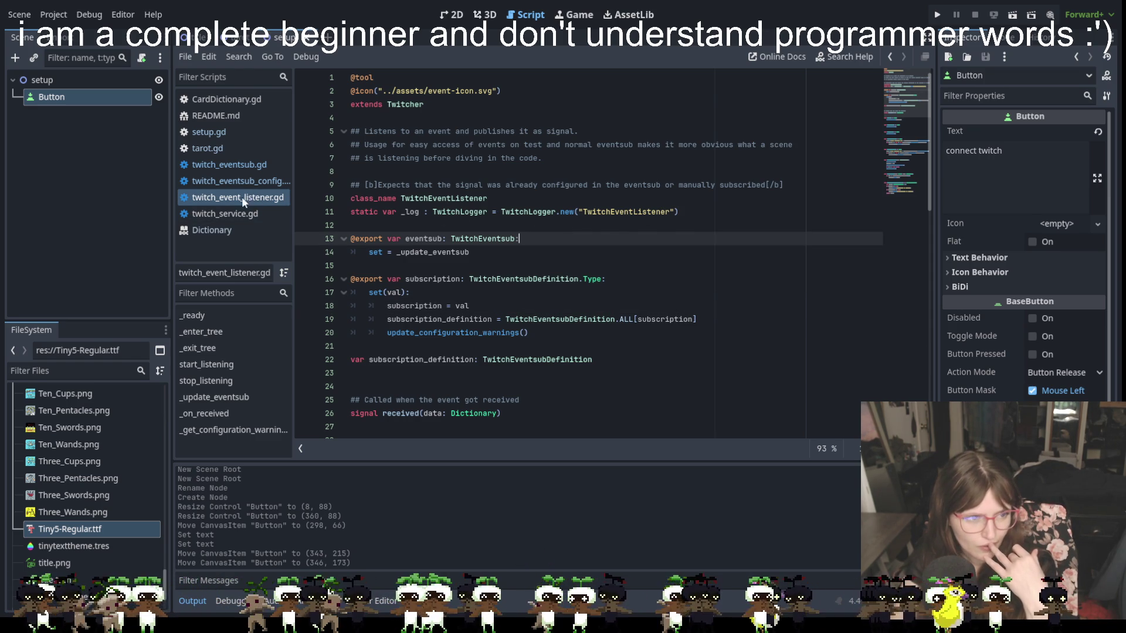
left_click(228, 168)
left_click(229, 181)
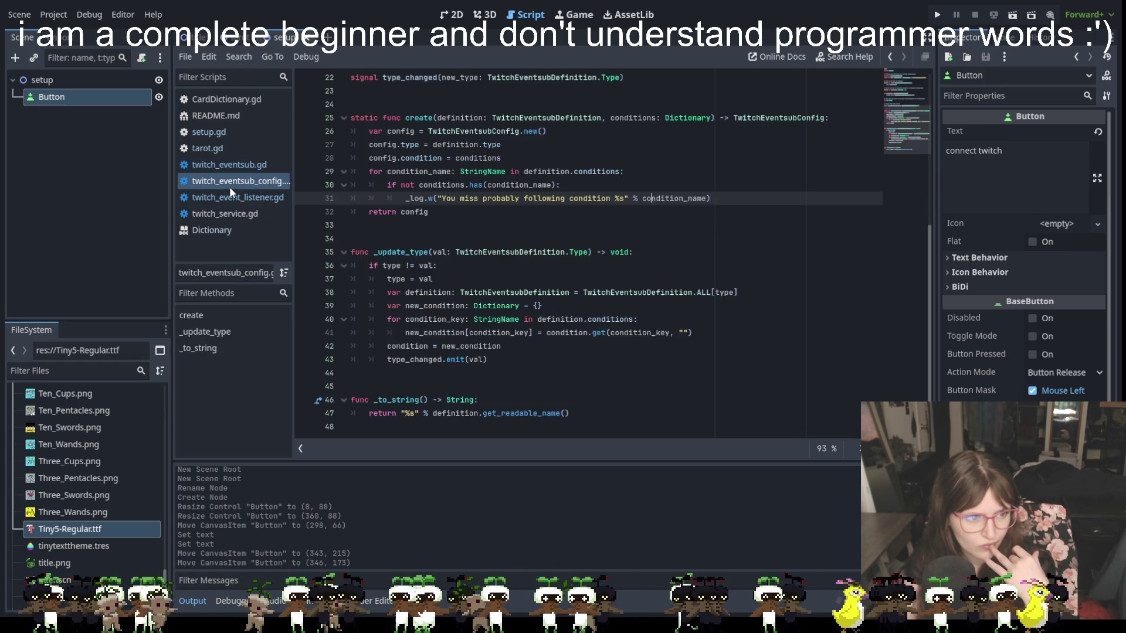
left_click(231, 212)
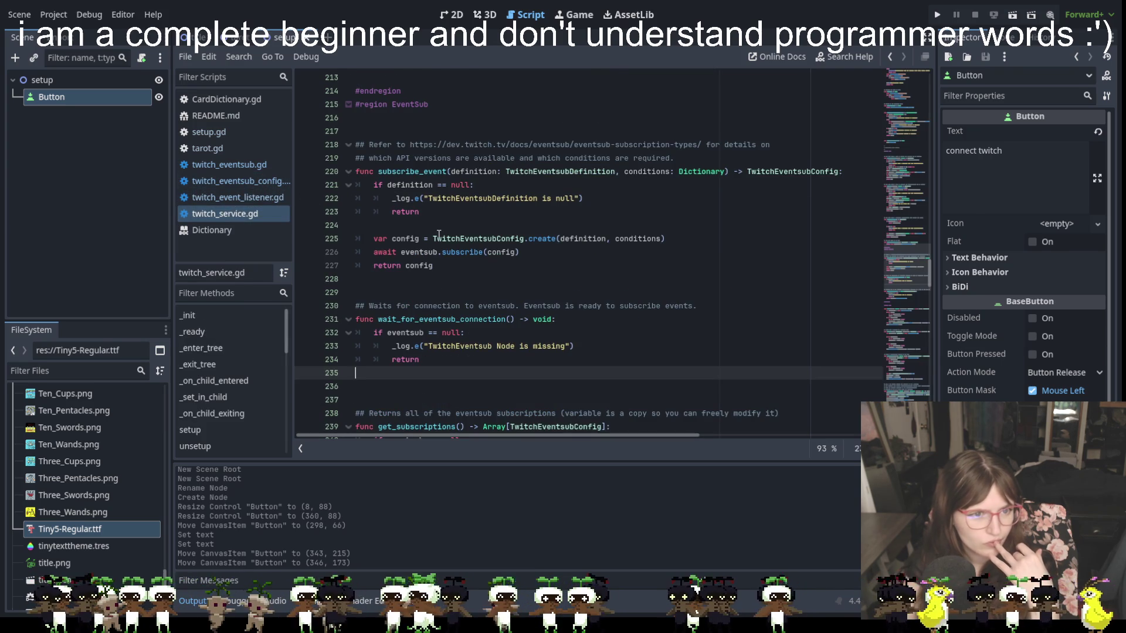
scroll(562, 258, "down", 5)
scroll(562, 258, "down", 1)
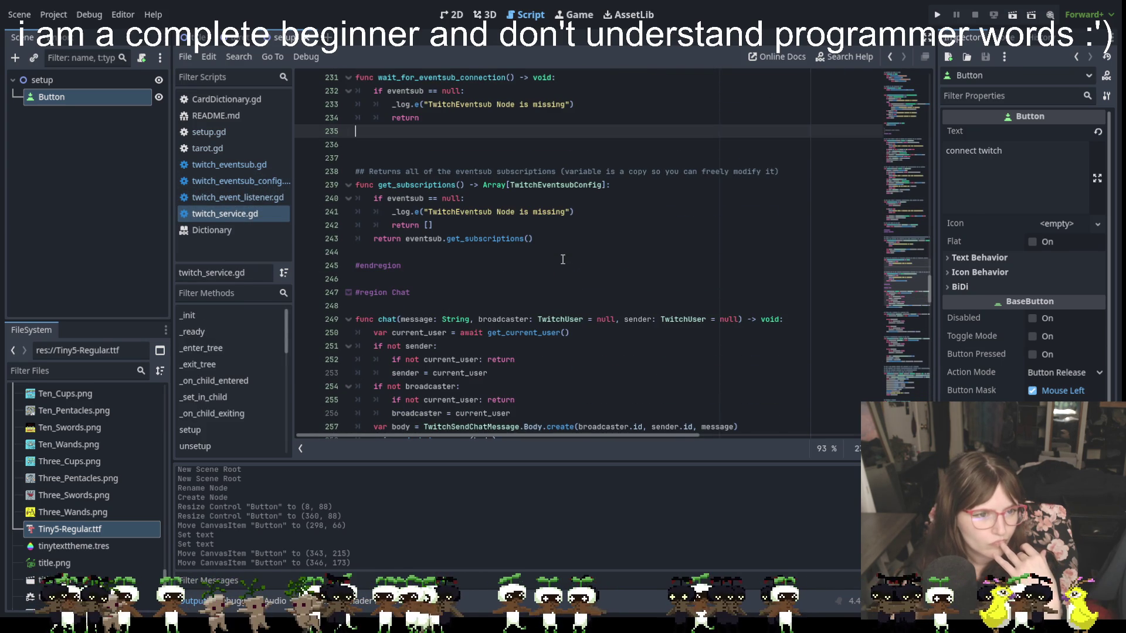
scroll(562, 259, "down", 2)
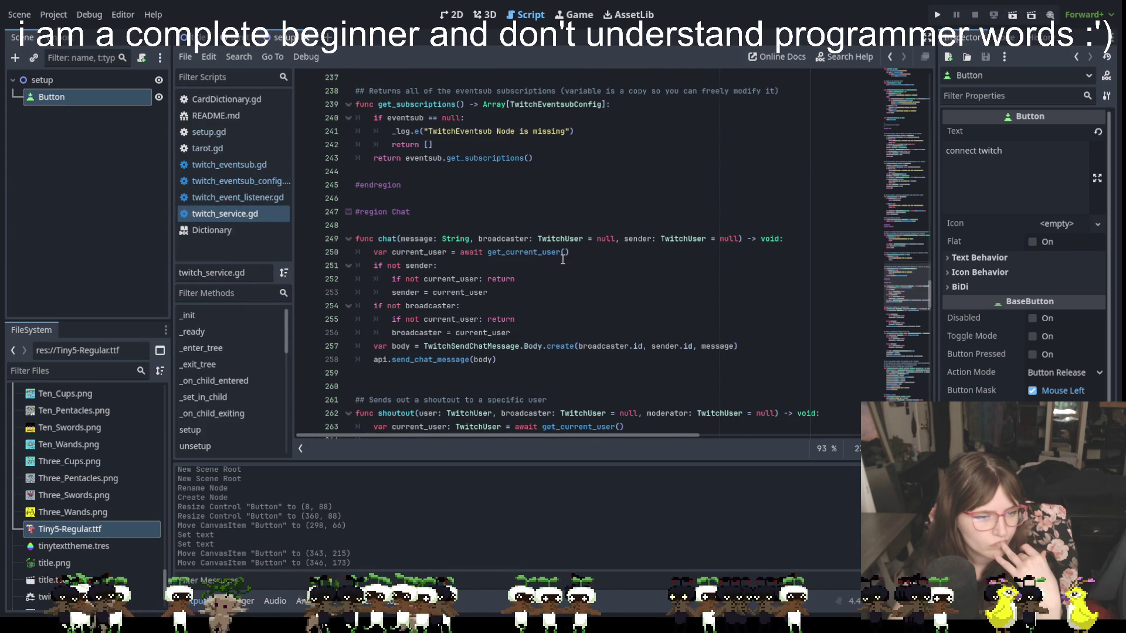
scroll(562, 258, "down", 4)
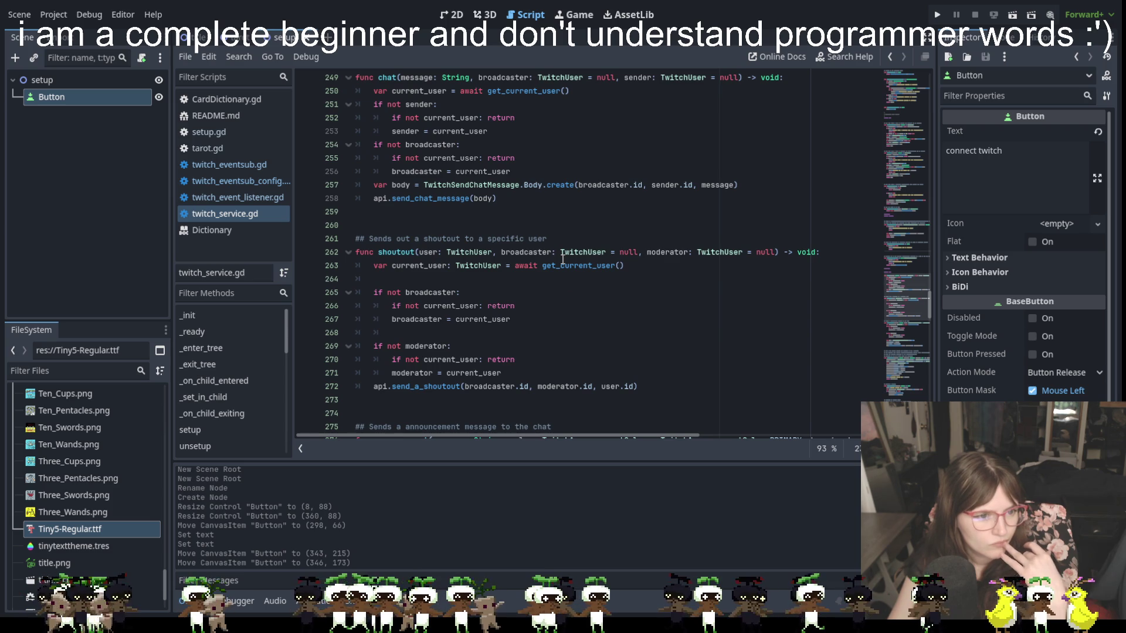
scroll(563, 258, "up", 16)
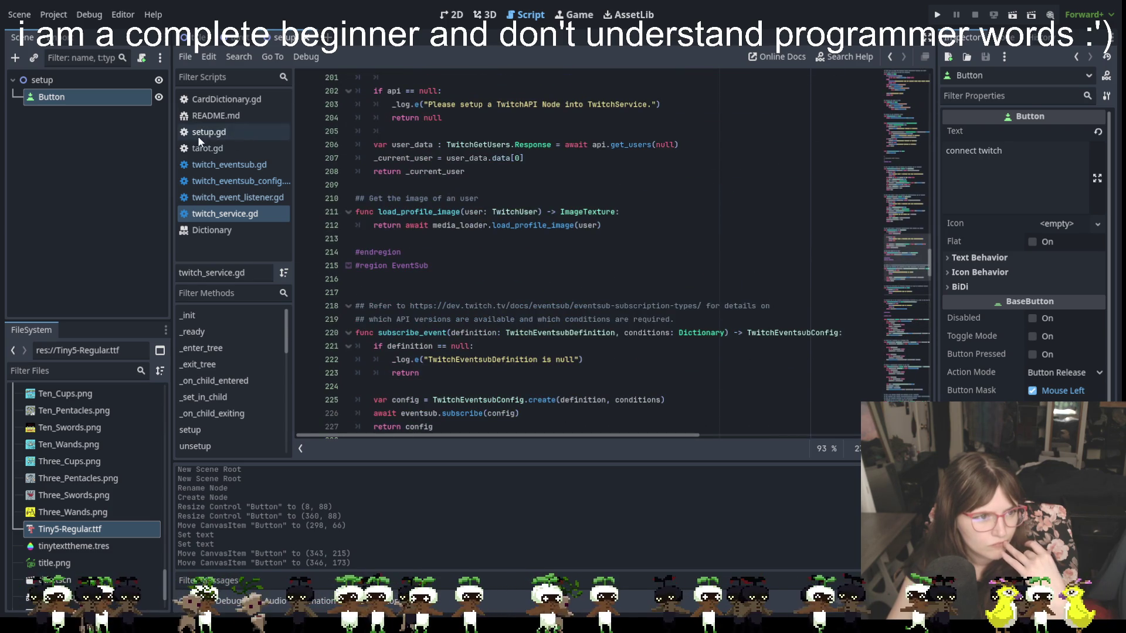
Look over CardDictionary.gd, README.md, setup.gd and tarot.gd in turn.
left_click(220, 97)
left_click(217, 120)
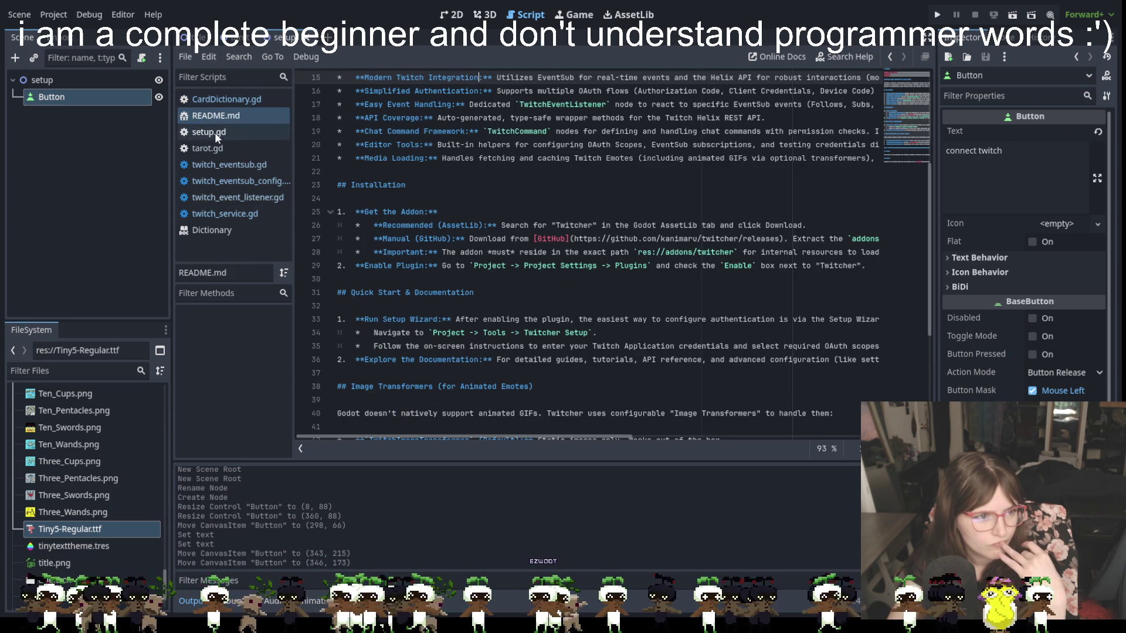
left_click(214, 133)
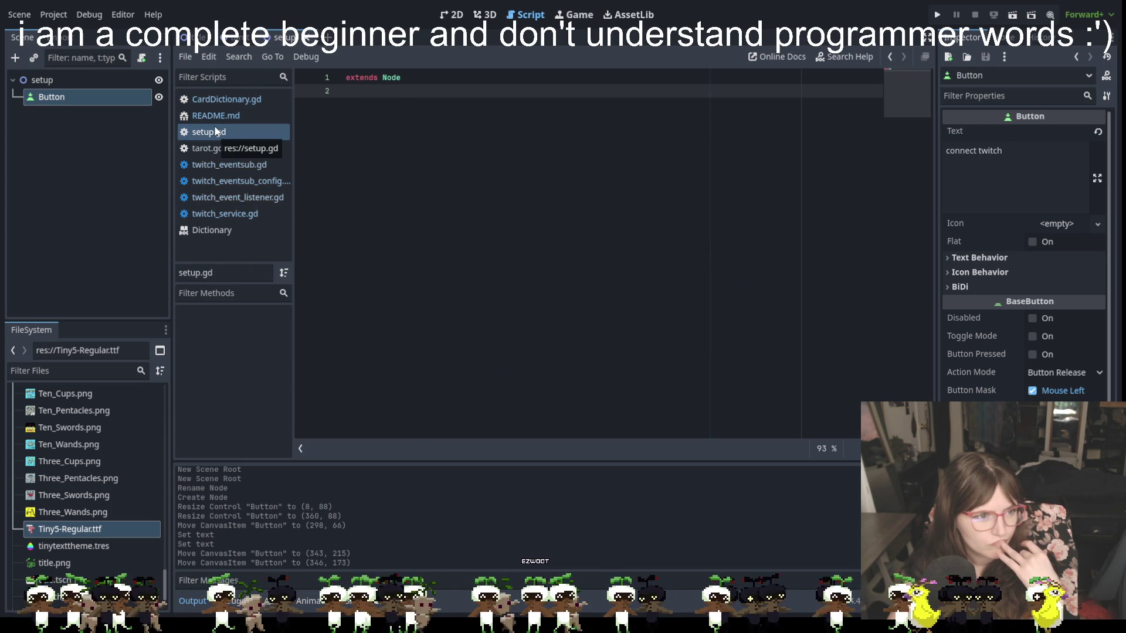
left_click(215, 149)
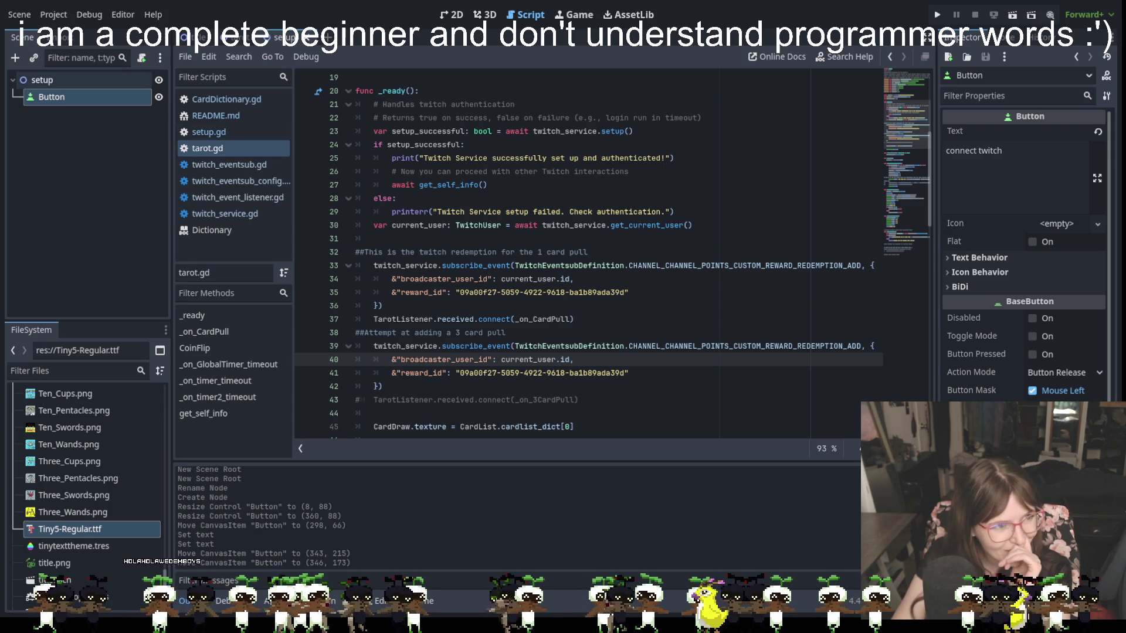
Bring up the context menu for the setup node in the Scene tree.
right_click(41, 81)
Browse the 'twitch' node types under setup without adding any, then switch to the Tarot scene.
left_click(72, 91)
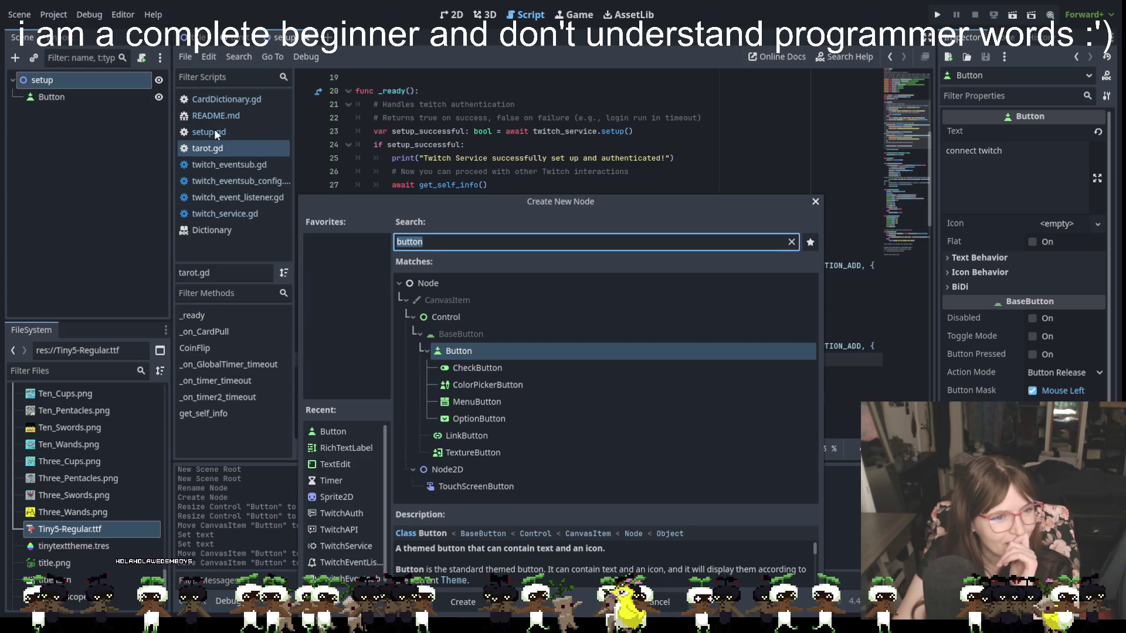
type("twitch")
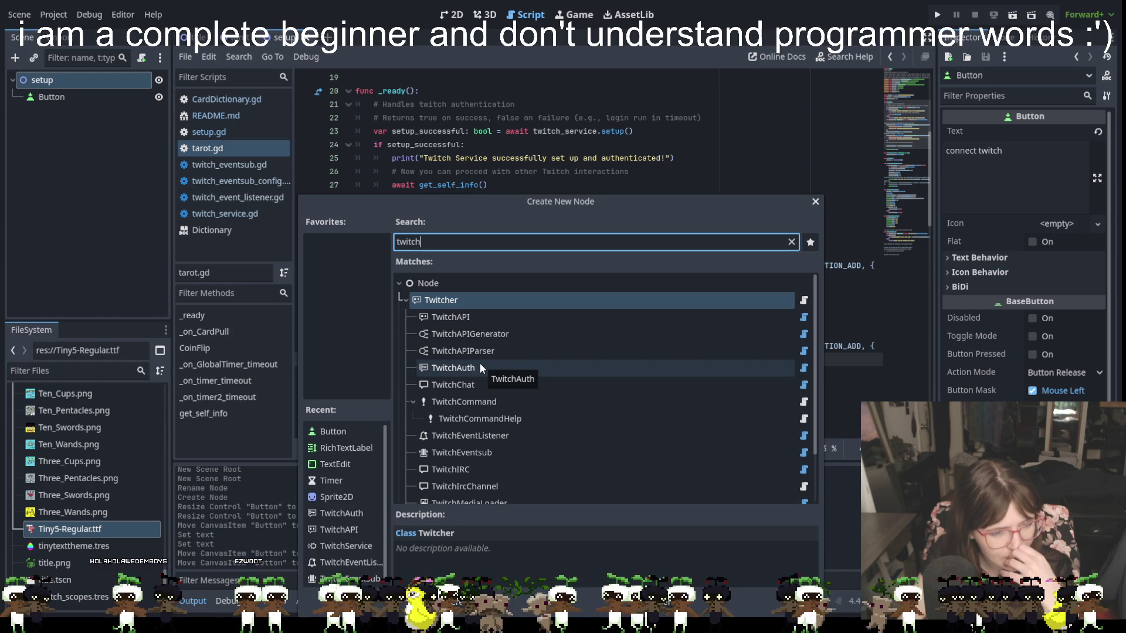
scroll(458, 400, "down", 3)
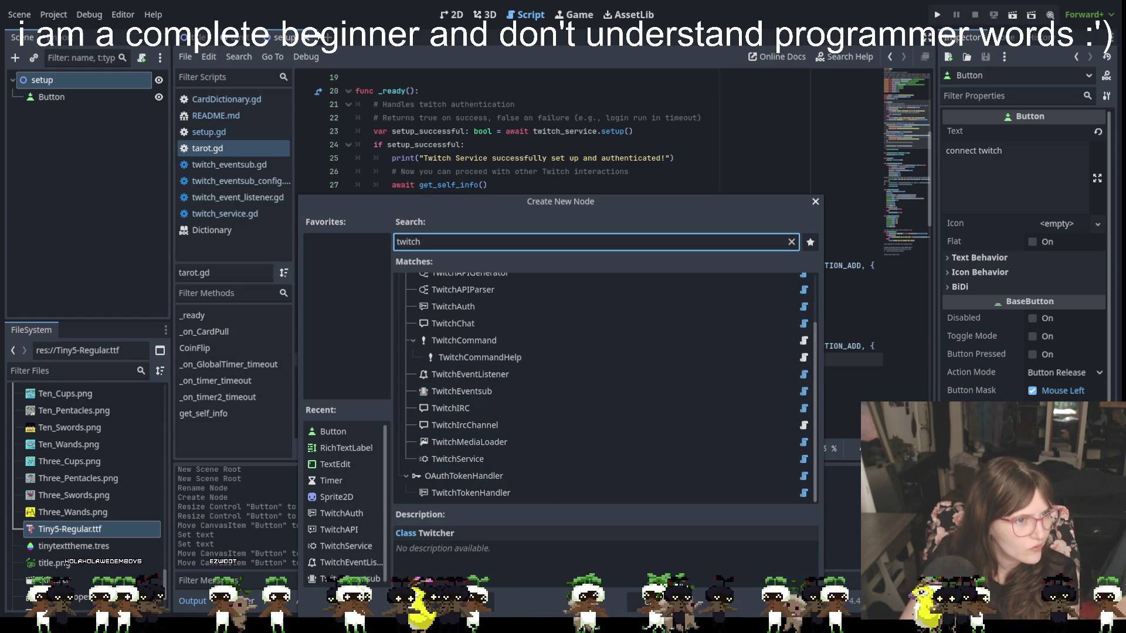
key("Escape")
left_click(242, 37)
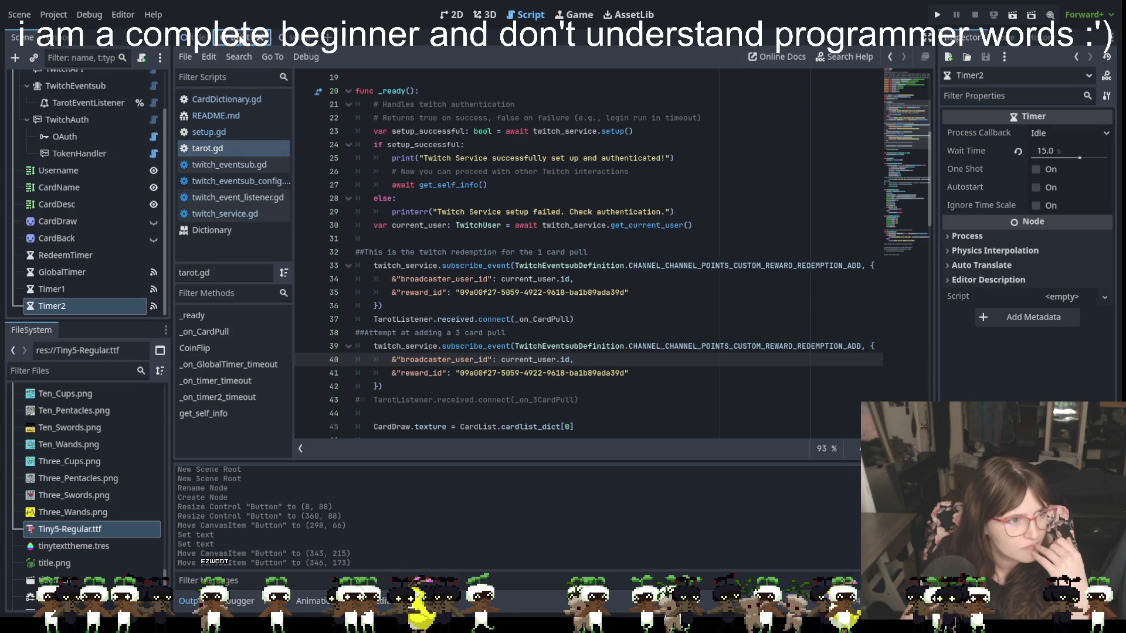
Inspect the TwitchAuth, OAuth and TokenHandler nodes' properties, ending back on TwitchAuth.
scroll(135, 125, "up", 2)
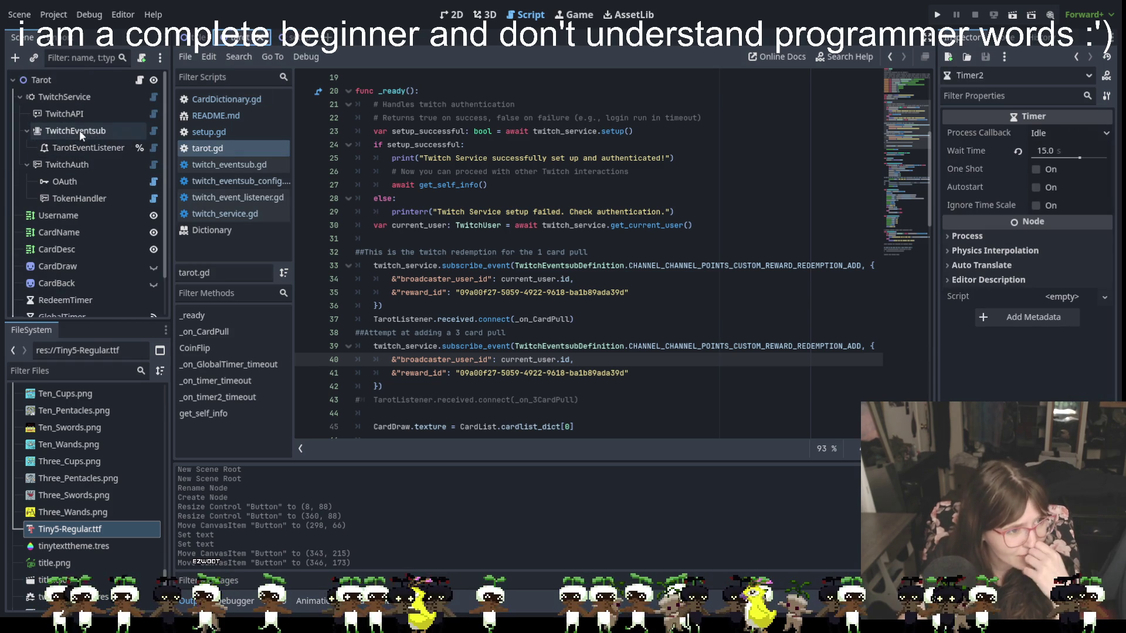
left_click(65, 164)
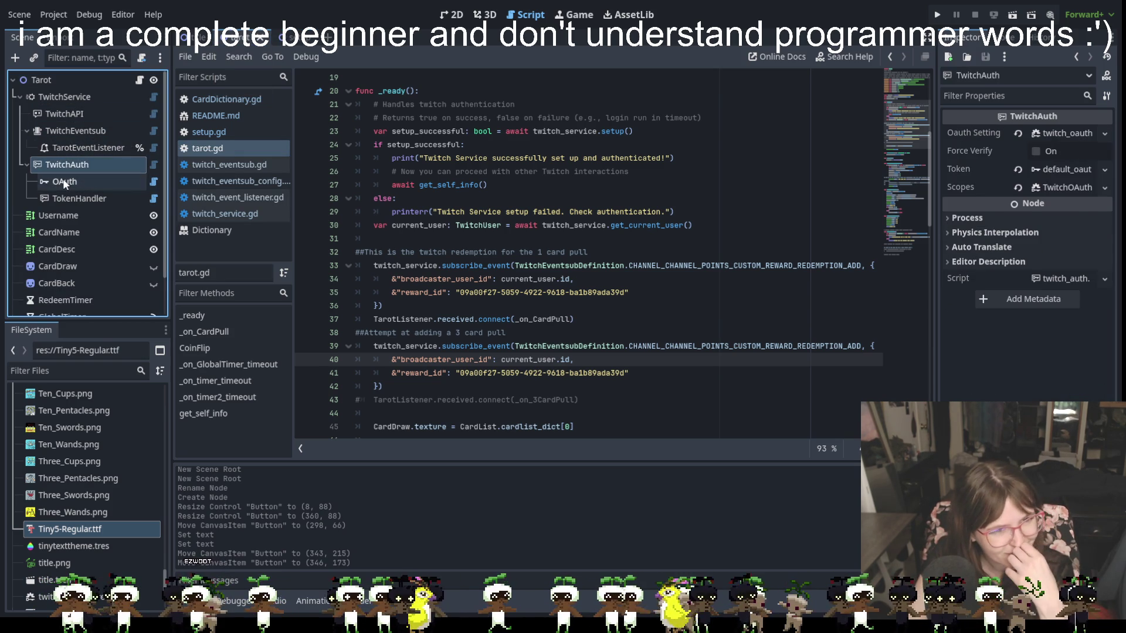
left_click(62, 180)
left_click(58, 198)
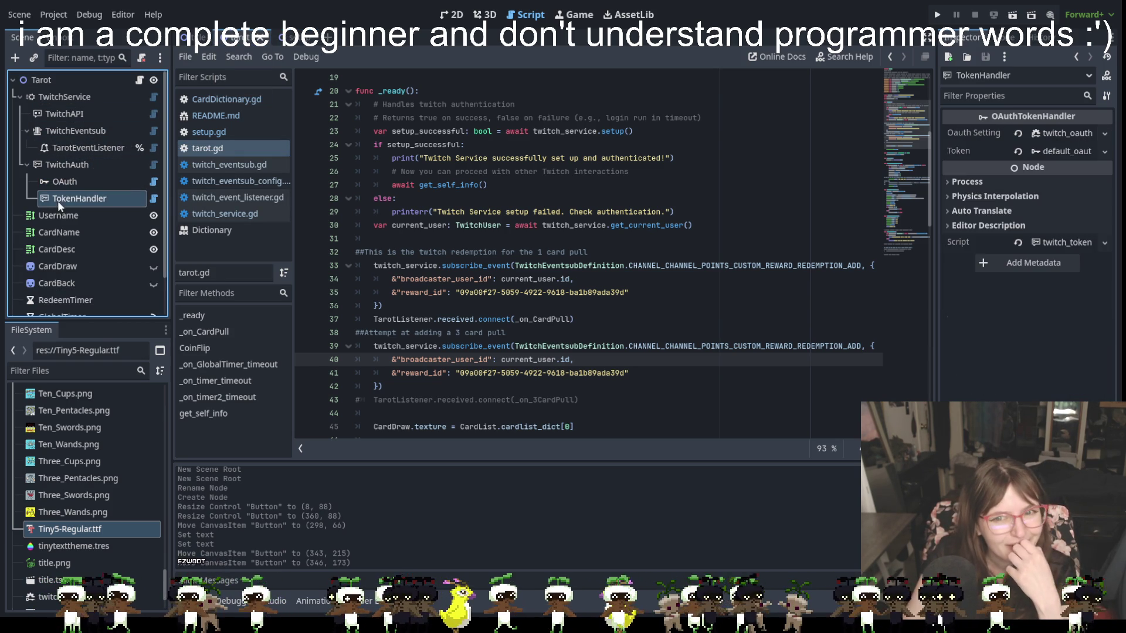
left_click(58, 171)
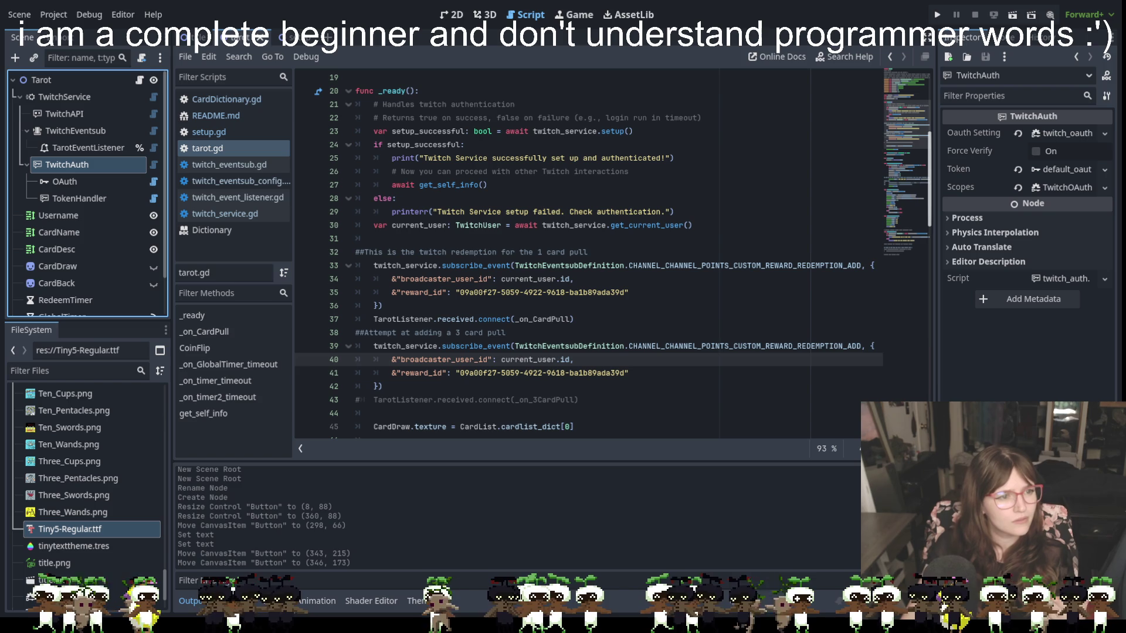
left_click(703, 118)
Review TwitchService's Scopes list and twitch_oauth resource, glance at TwitchAPI, then reselect TwitchService.
left_click(57, 92)
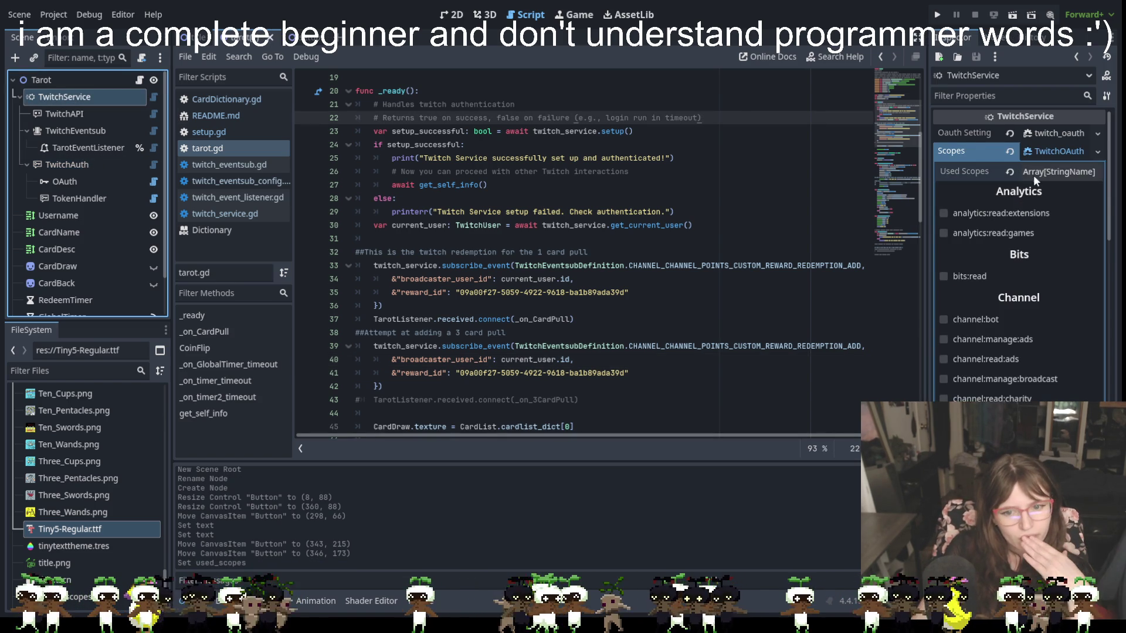
scroll(1043, 205, "down", 5)
scroll(1053, 226, "down", 5)
scroll(1053, 226, "up", 10)
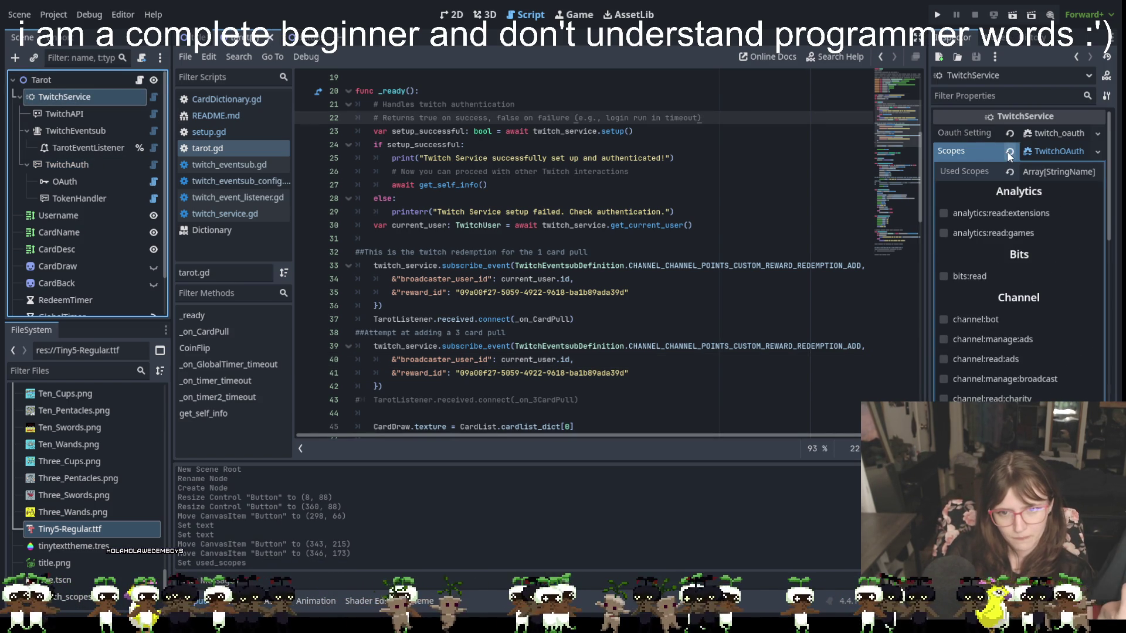
left_click(1065, 131)
left_click(1064, 132)
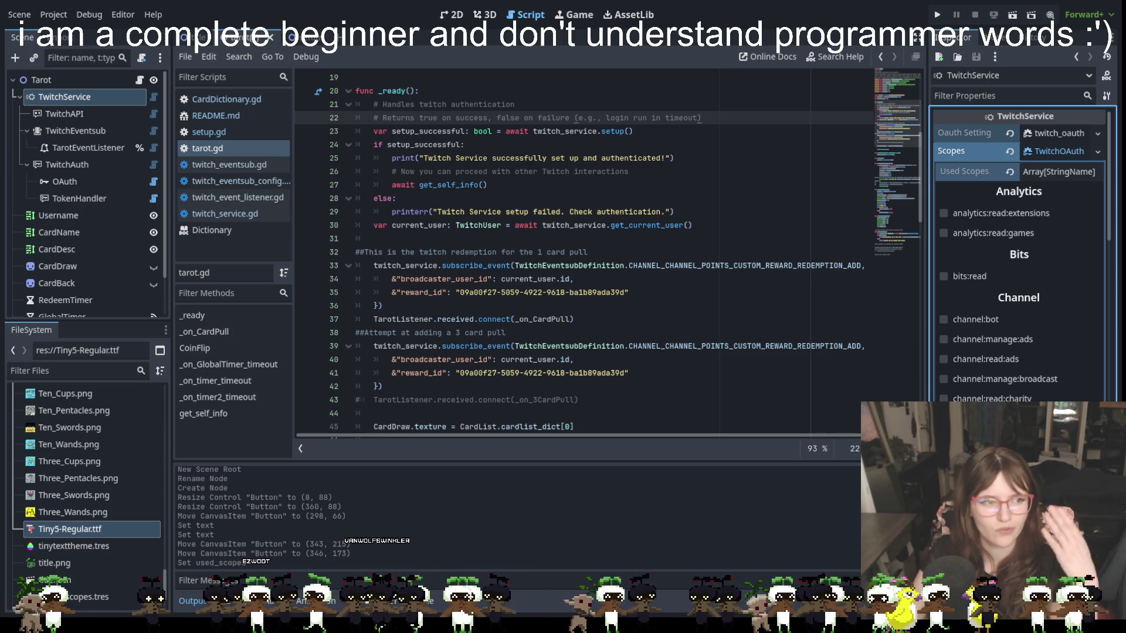
left_click(73, 115)
left_click(69, 98)
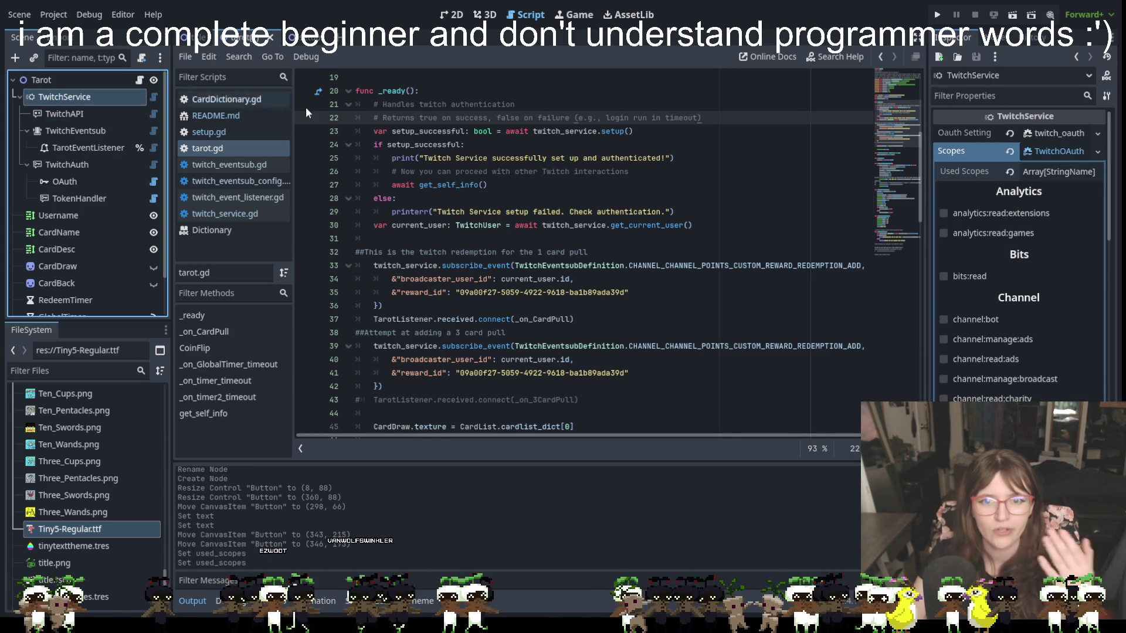
Run the Tarot project until it listens for channel-point redemptions, then stop it.
left_click(936, 15)
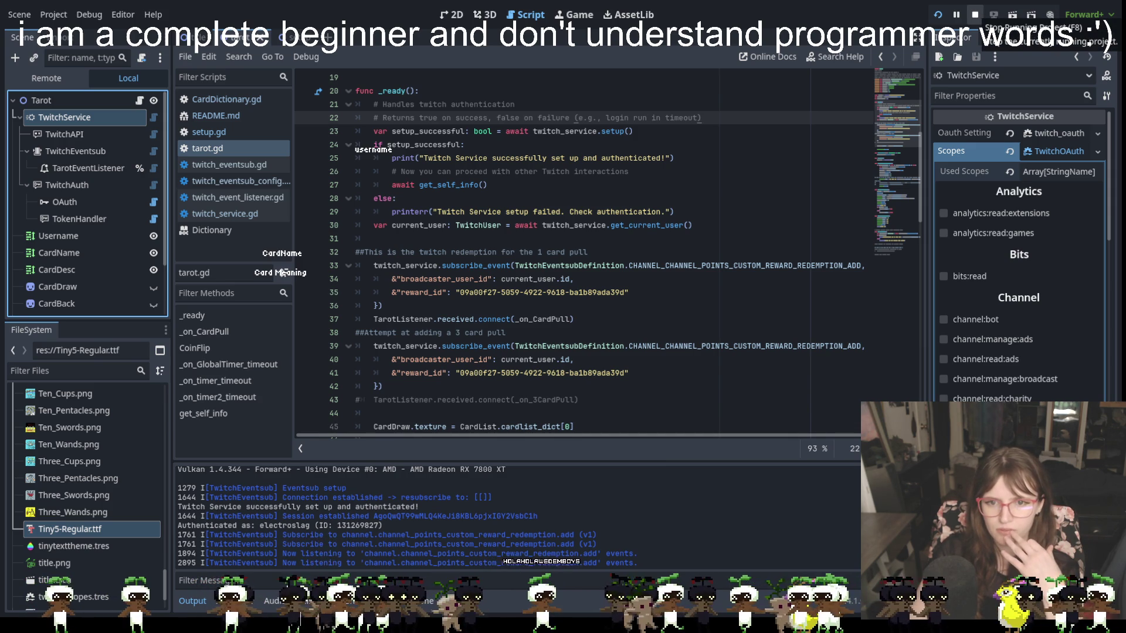
left_click(974, 15)
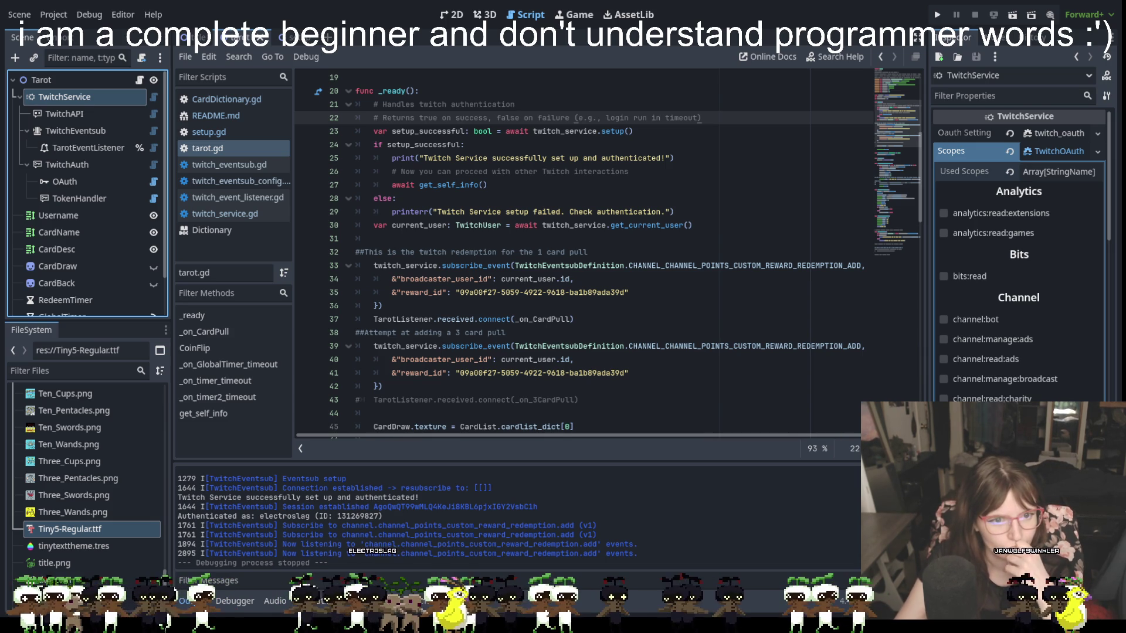
left_click_drag(628, 225, 699, 225)
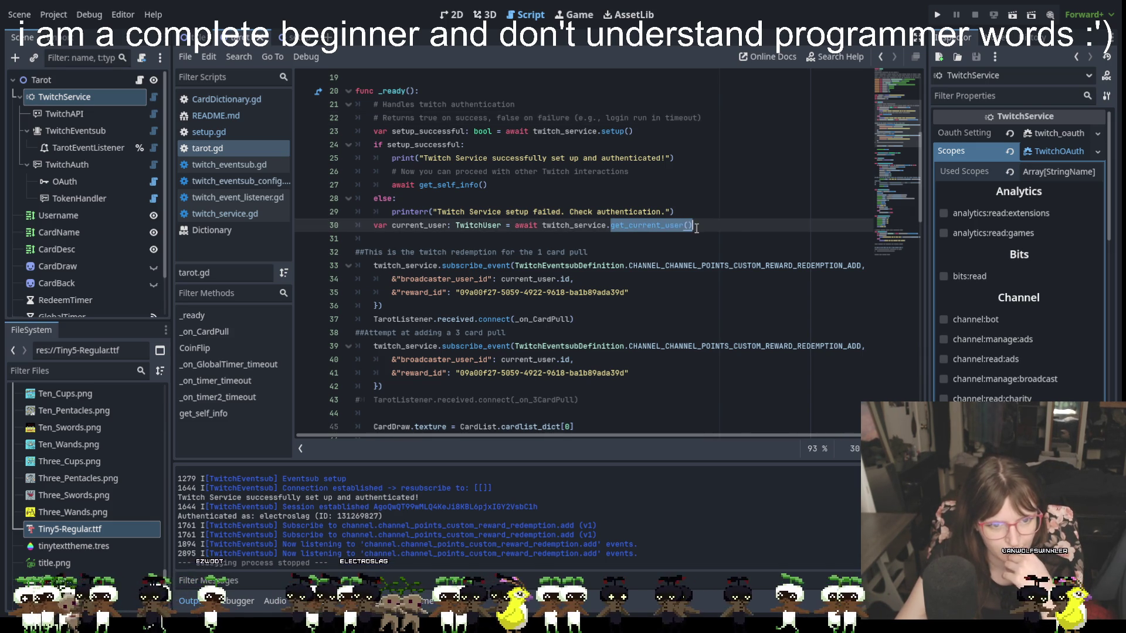
left_click(693, 226)
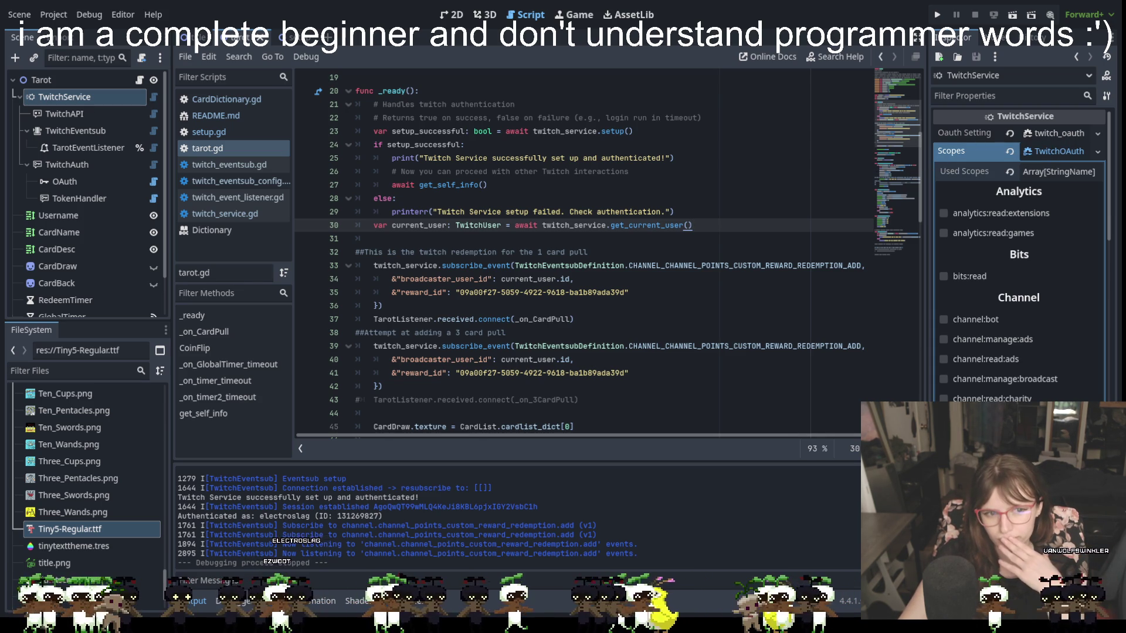
left_click(938, 14)
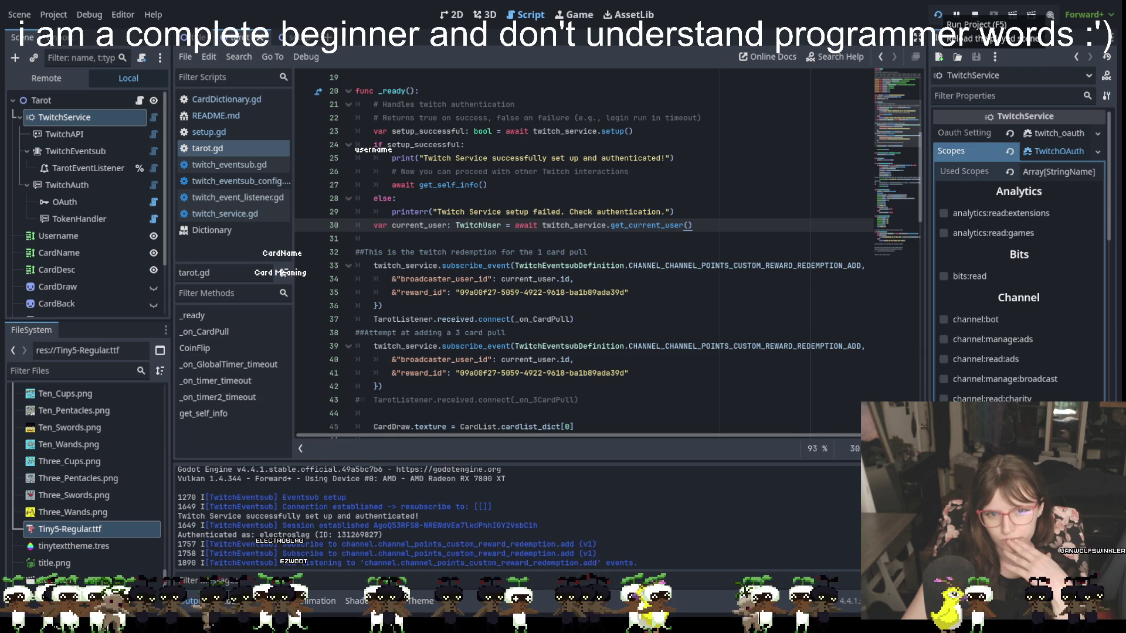
Stop the running project with F8 and bring up the Dictionary class documentation.
key("F8")
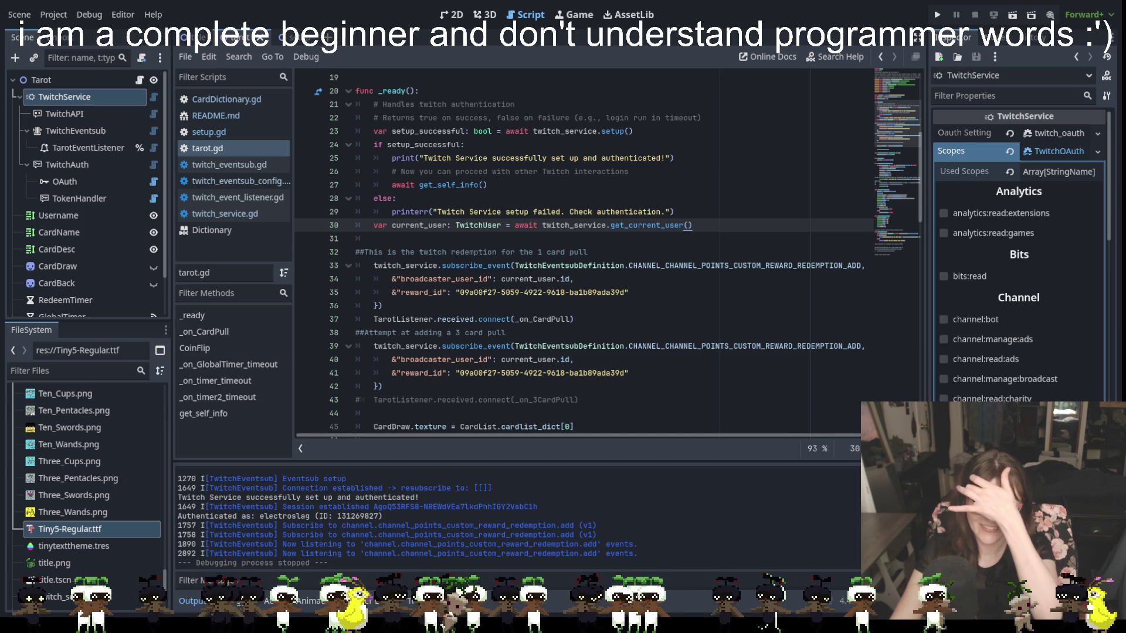
left_click(221, 229)
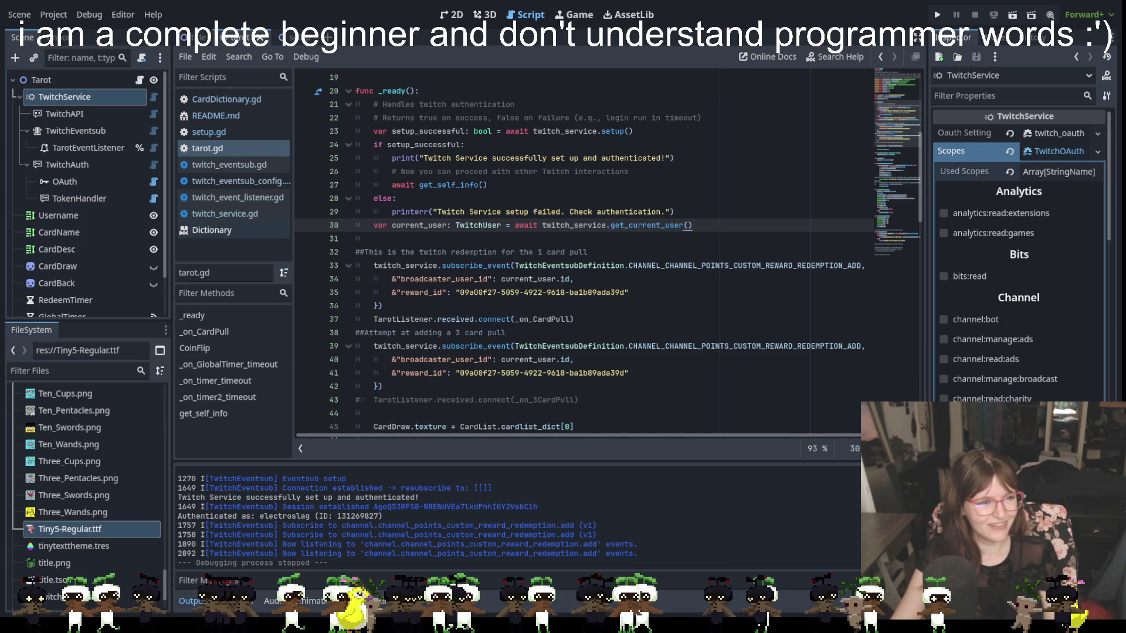
Flip through twitch_service.gd, twitch_eventsub.gd and tarot.gd, settling on twitch_eventsub.gd's resubscribe logic.
left_click(219, 214)
left_click(220, 164)
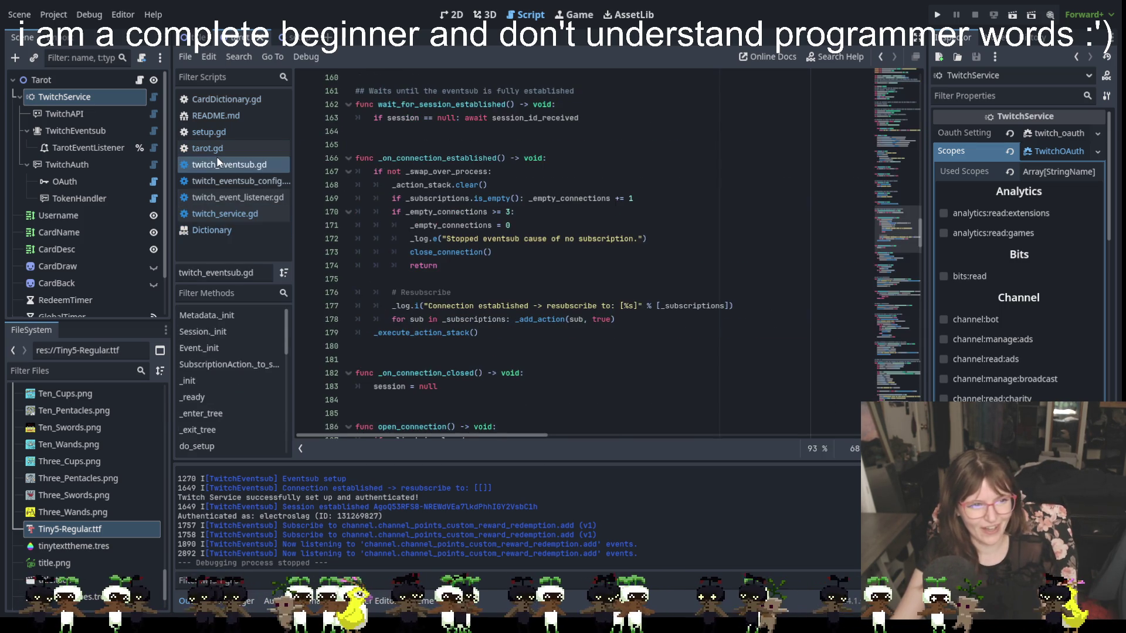
left_click(213, 148)
left_click(227, 164)
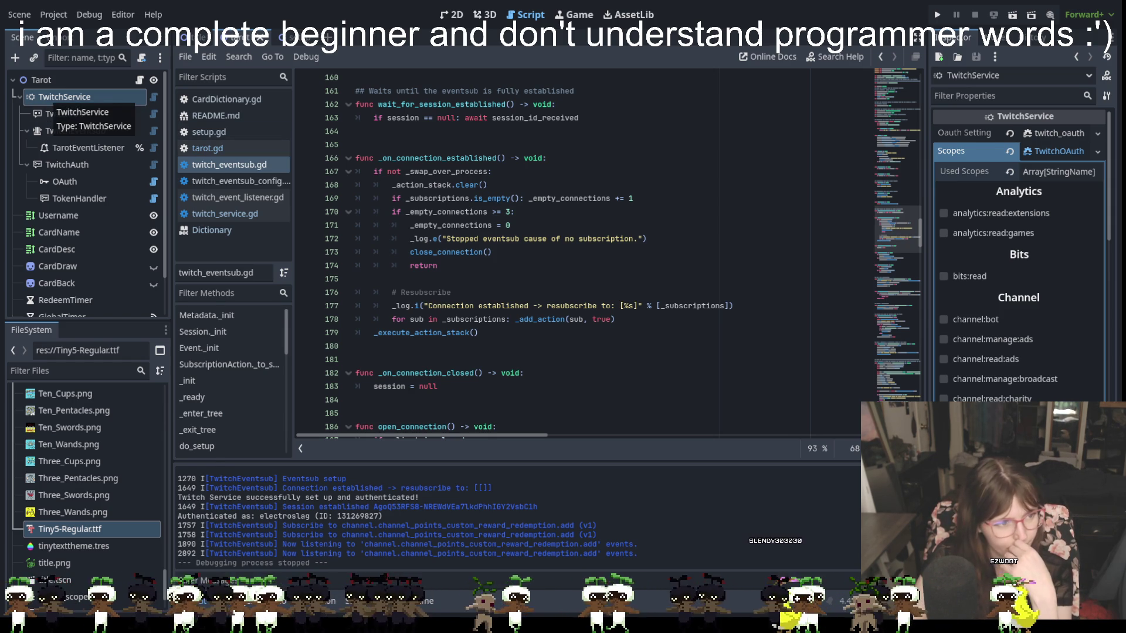
Switch to the setup scene and start adding a child node under its setup root.
right_click(48, 96)
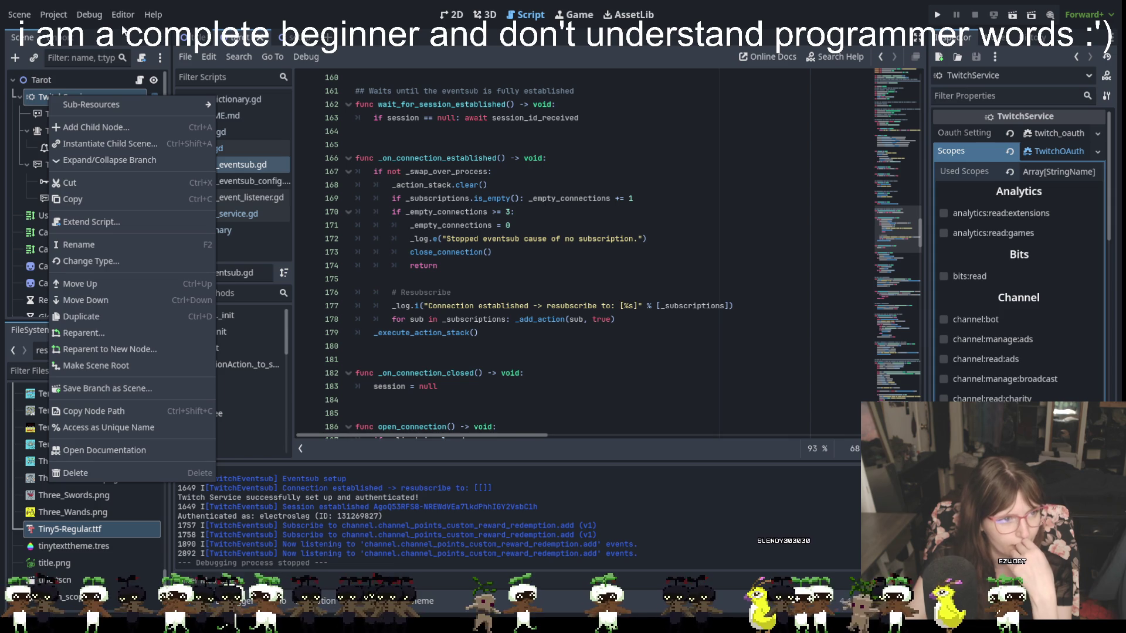
left_click(290, 37)
left_click(290, 37)
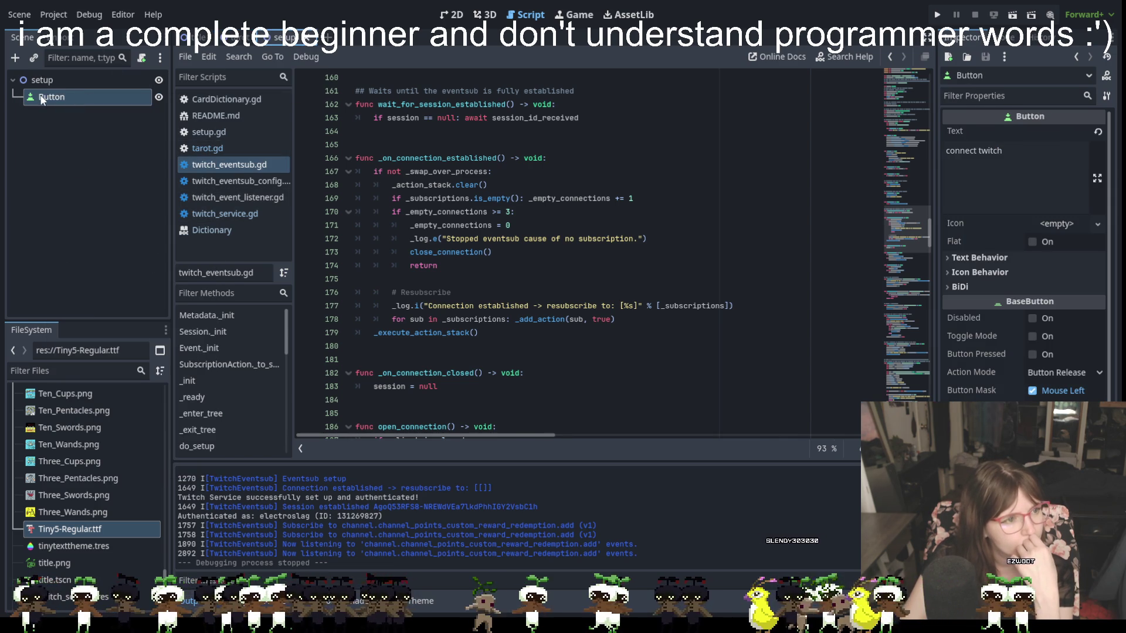
right_click(41, 98)
left_click(47, 78)
right_click(41, 80)
left_click(66, 85)
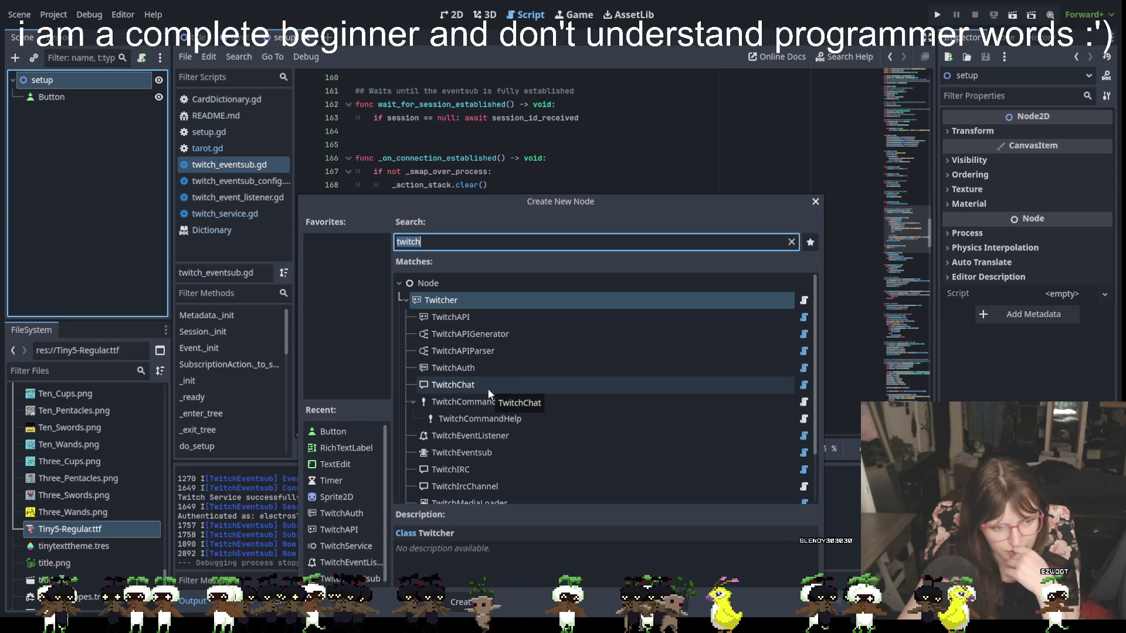
Scroll the 'twitch' matches, expand TwitchCommand to see TwitchCommandHelp, then close without adding.
scroll(490, 405, "down", 3)
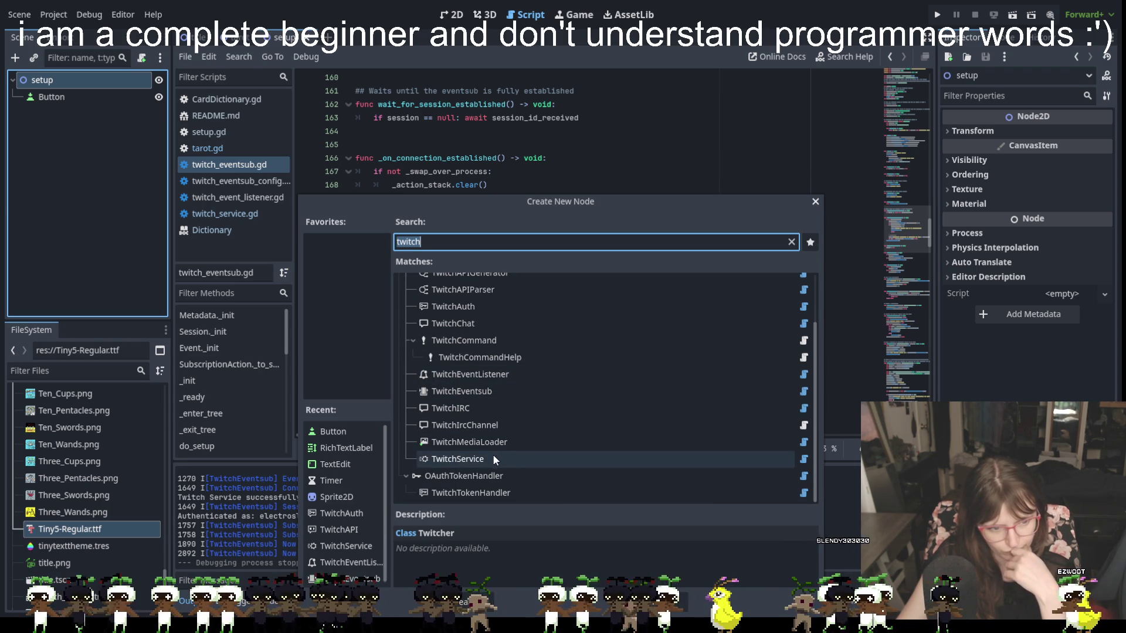
left_click(413, 339)
left_click(455, 358)
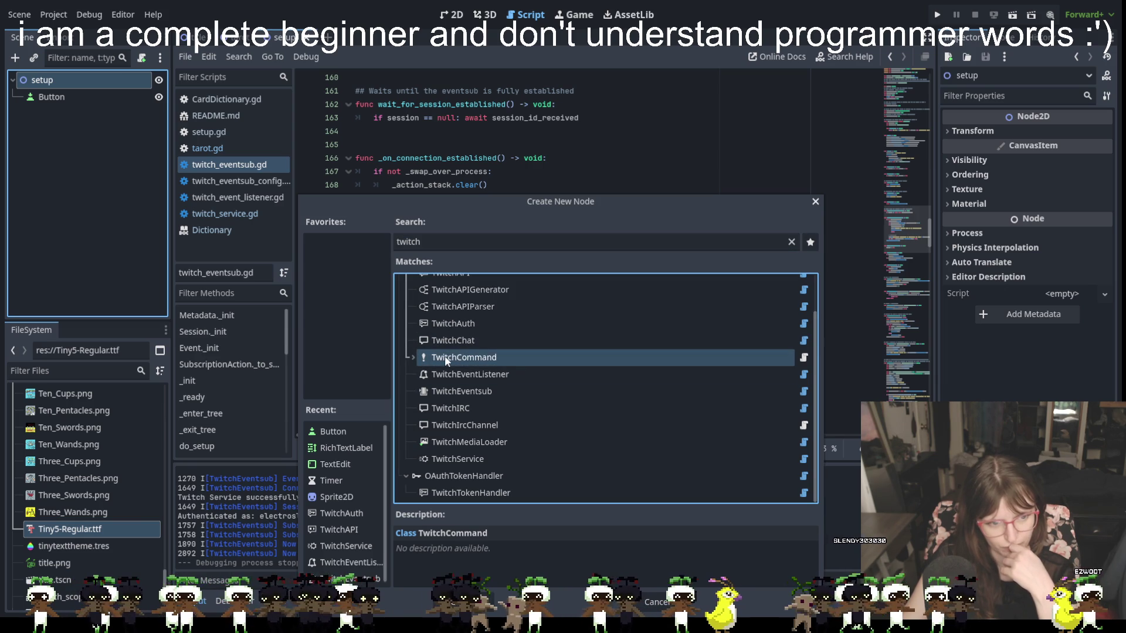
left_click(413, 355)
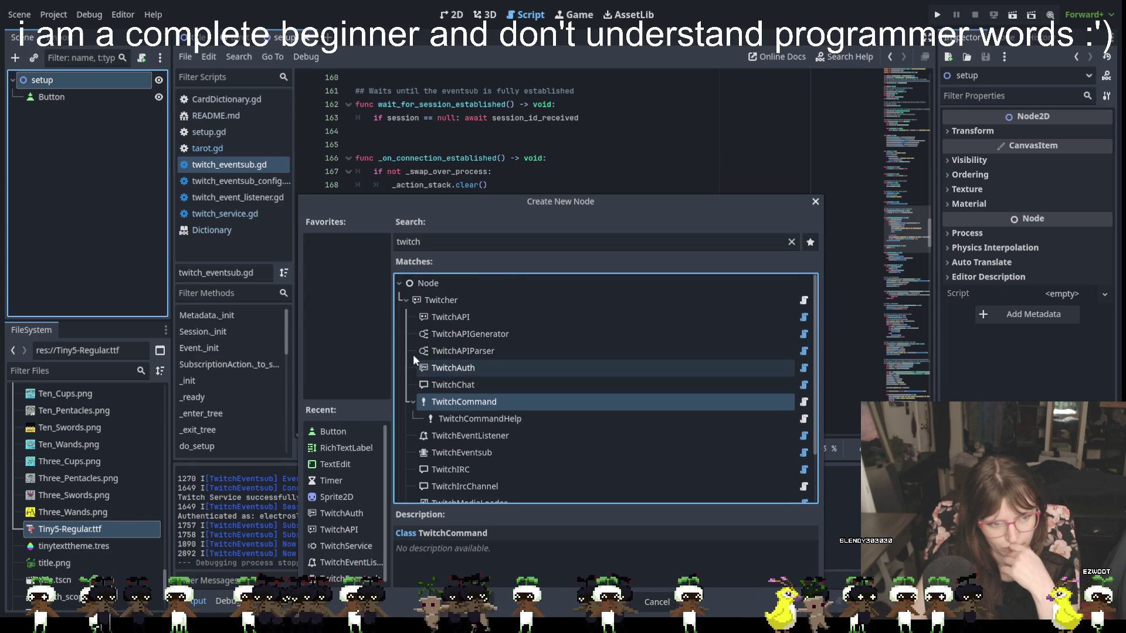
scroll(419, 369, "down", 3)
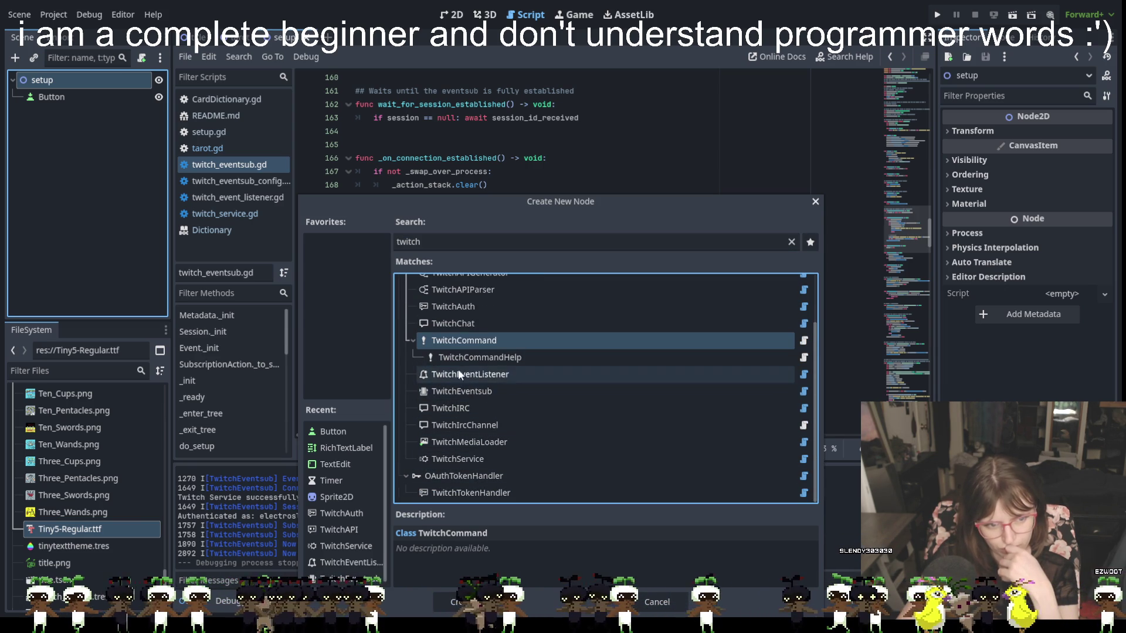
scroll(465, 361, "up", 3)
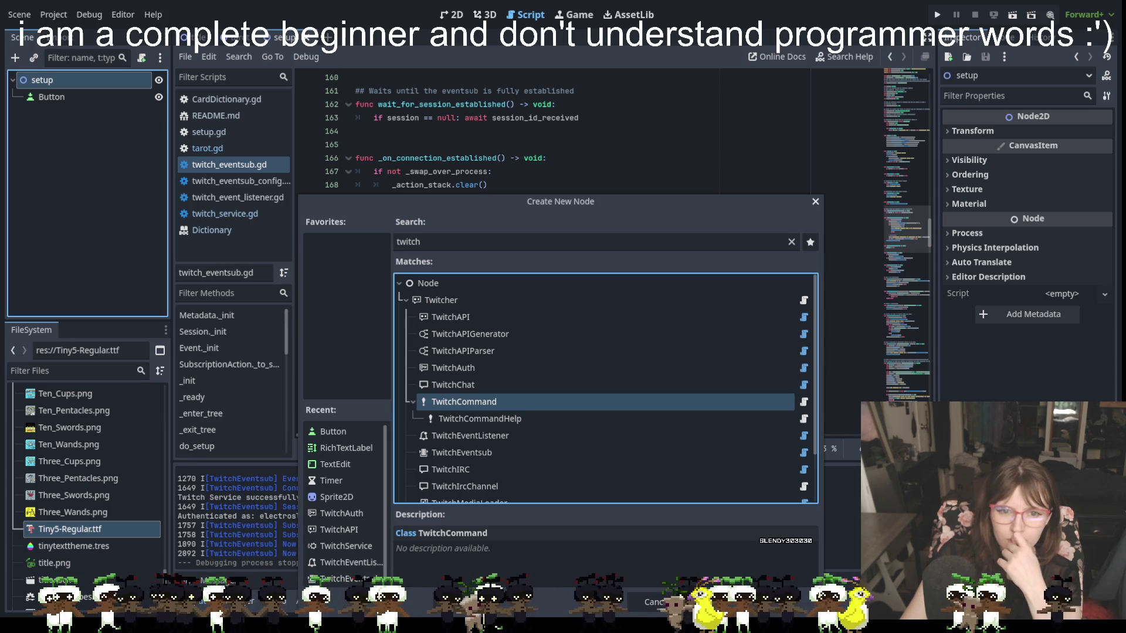
key("Escape")
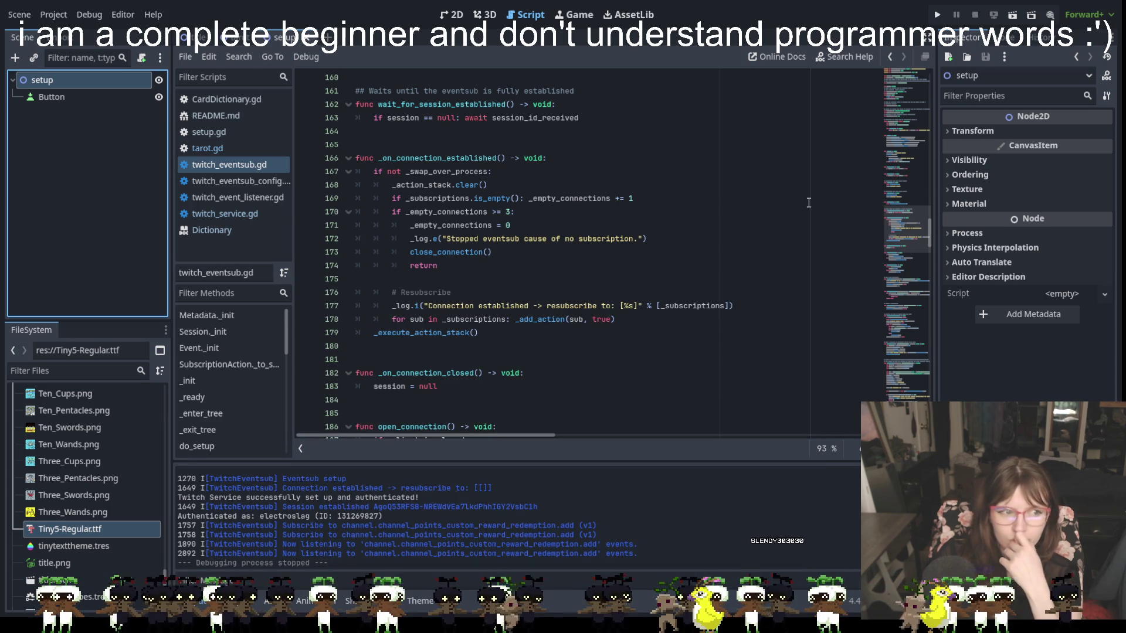
left_click(54, 15)
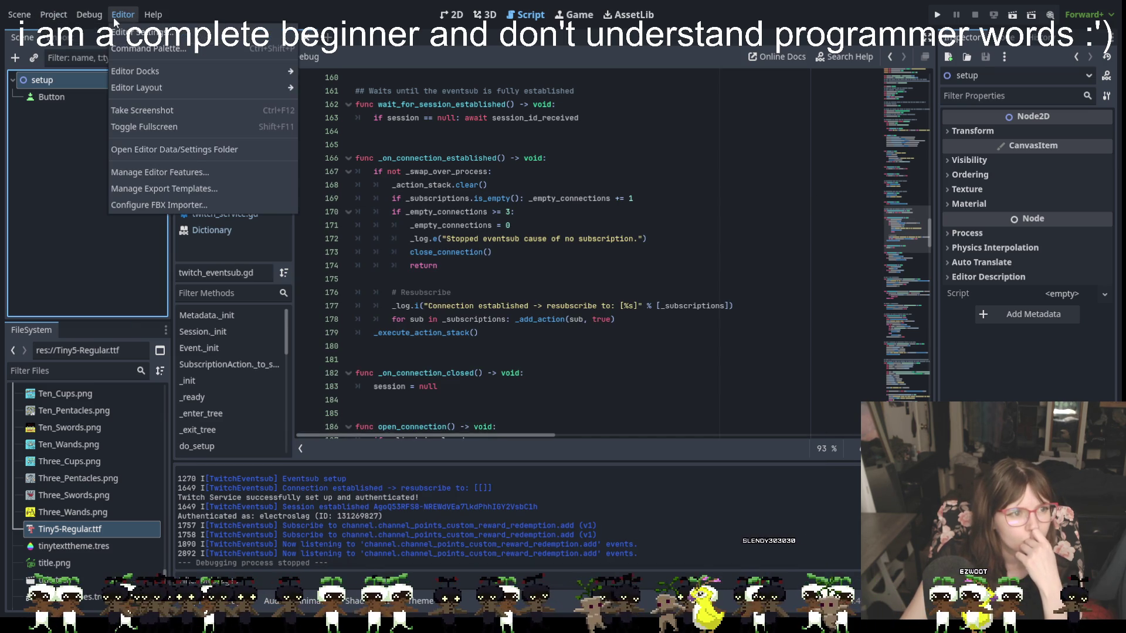
mouse_move(91, 15)
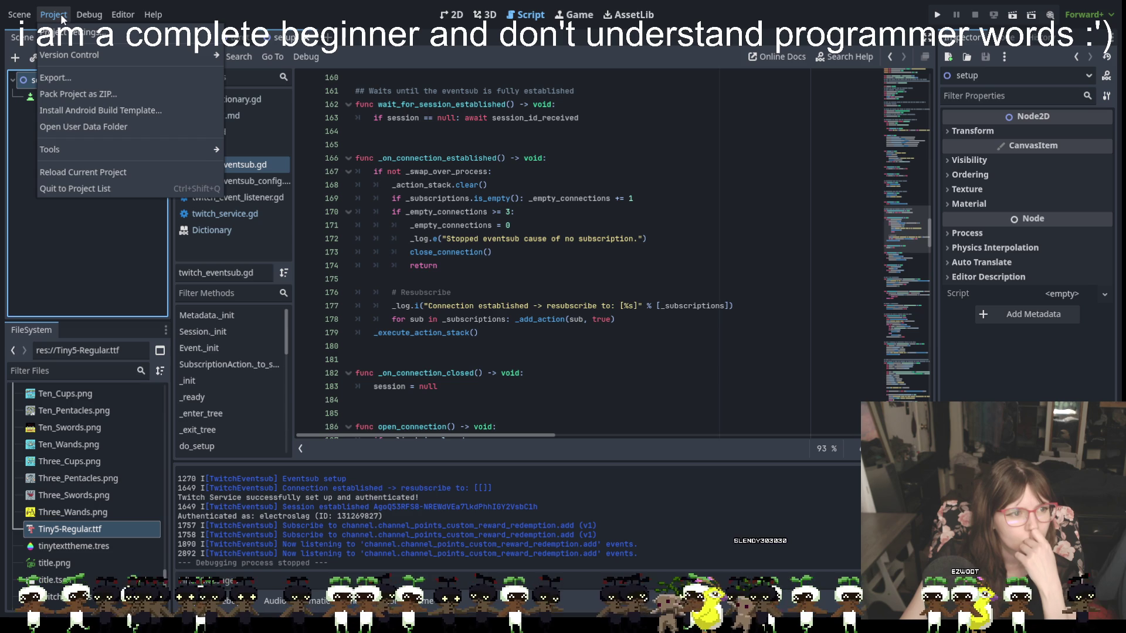
mouse_move(127, 19)
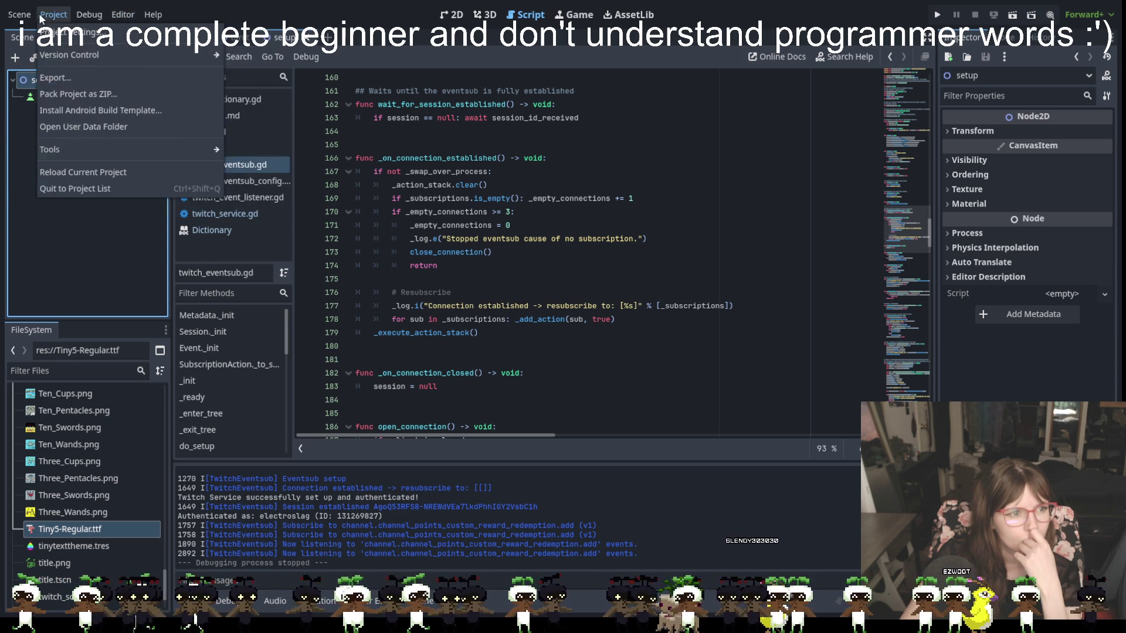
mouse_move(14, 17)
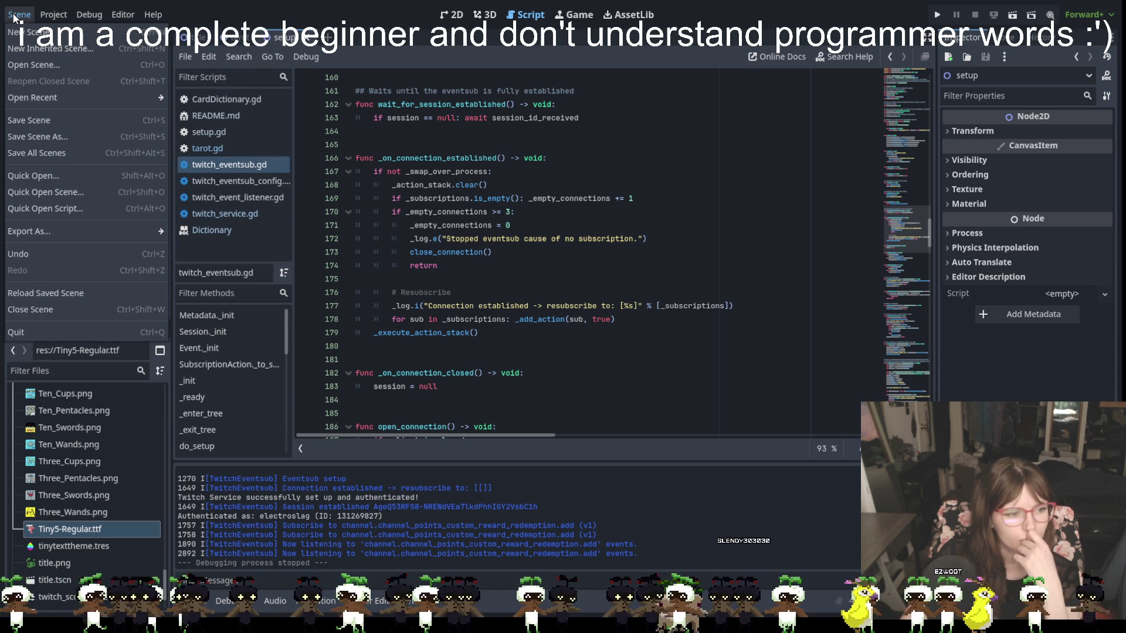
left_click(1023, 389)
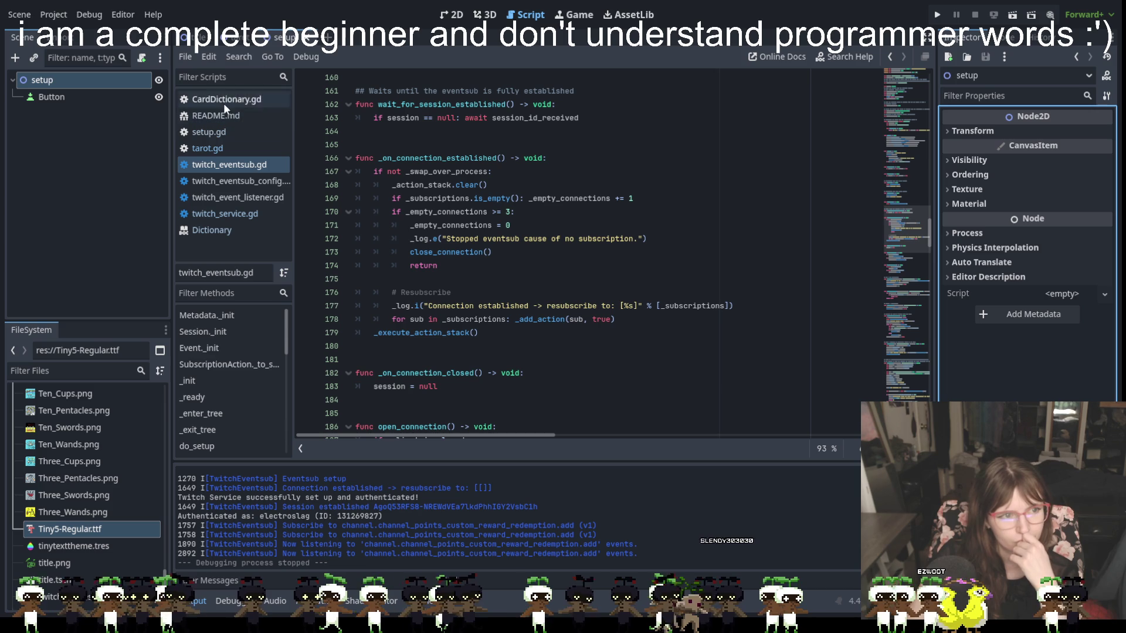
Return to the Tarot scene and review the TwitchAuth and TwitchService node scopes.
left_click(243, 38)
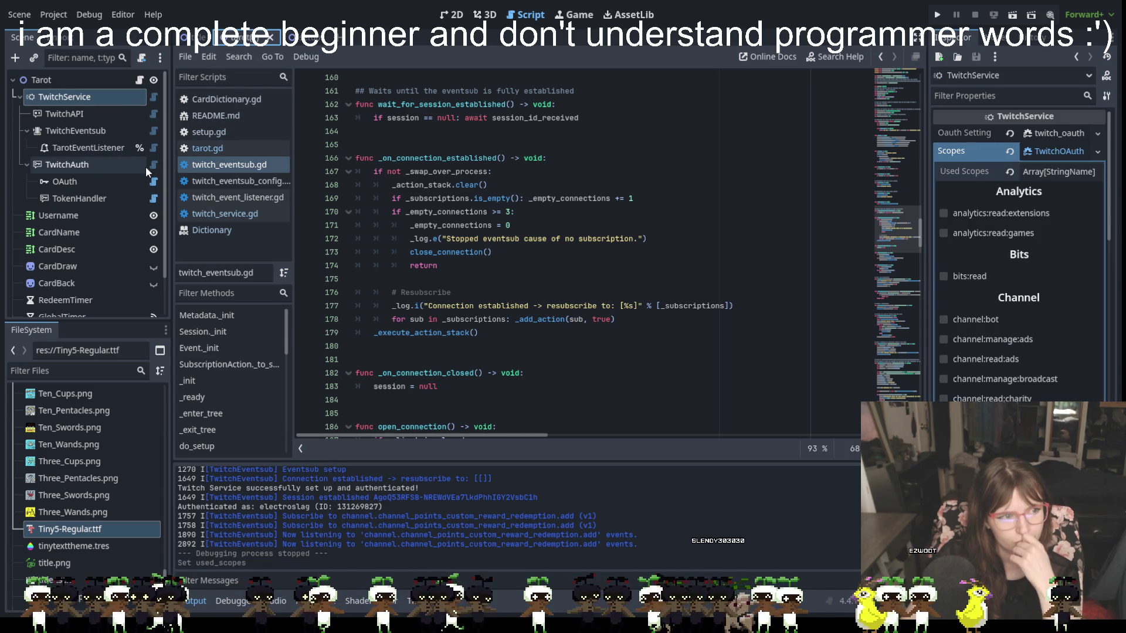
left_click(73, 166)
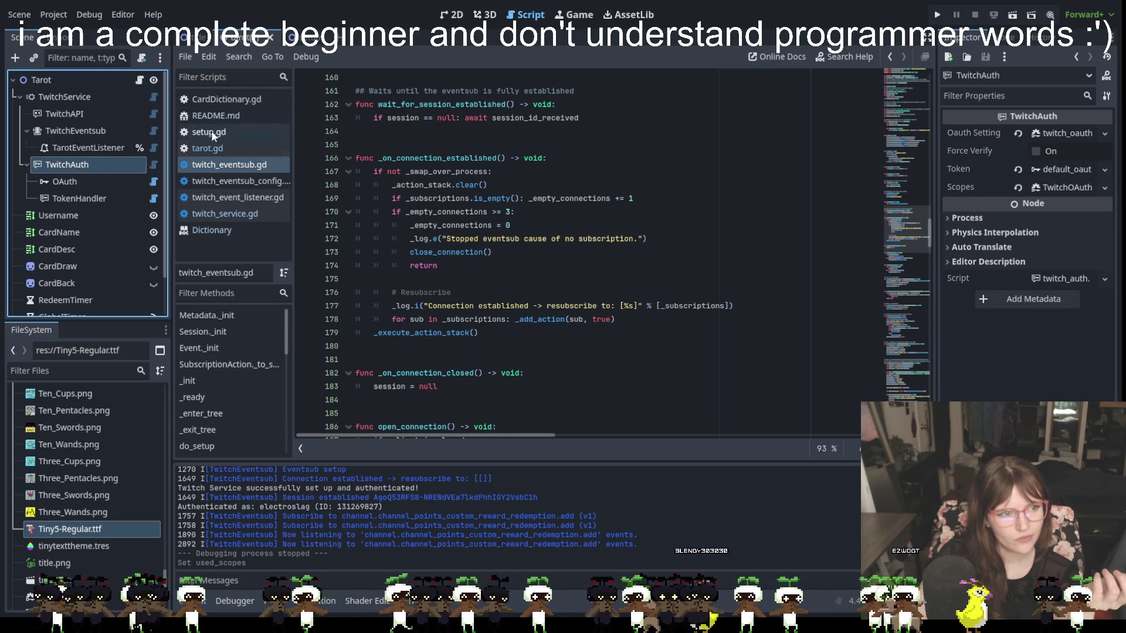
left_click(77, 96)
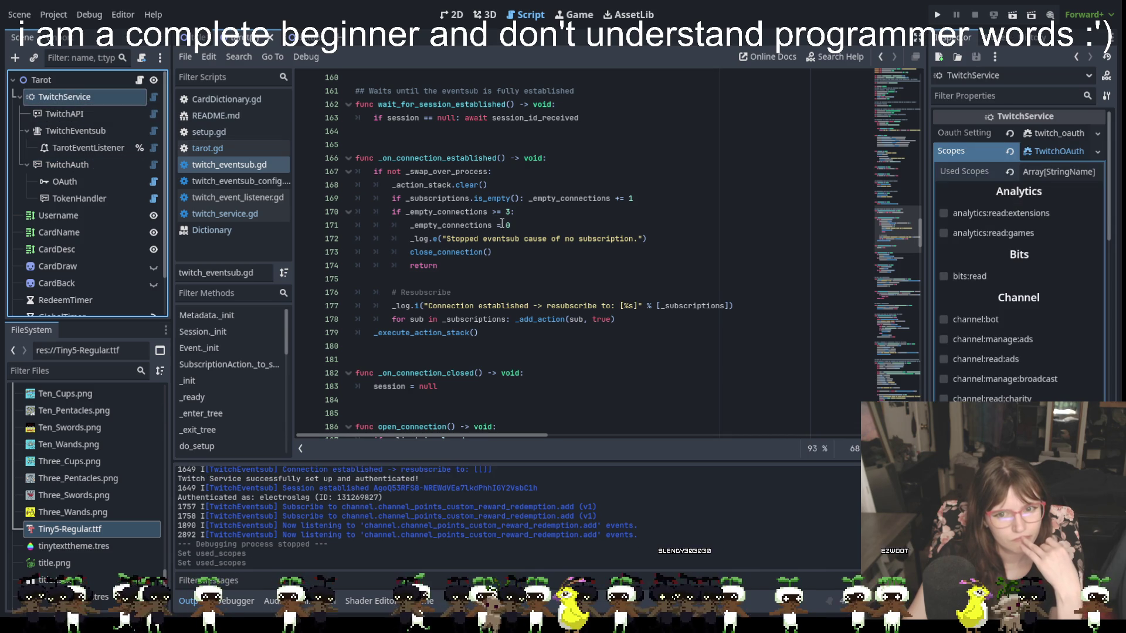
scroll(986, 312, "down", 10)
scroll(982, 329, "down", 10)
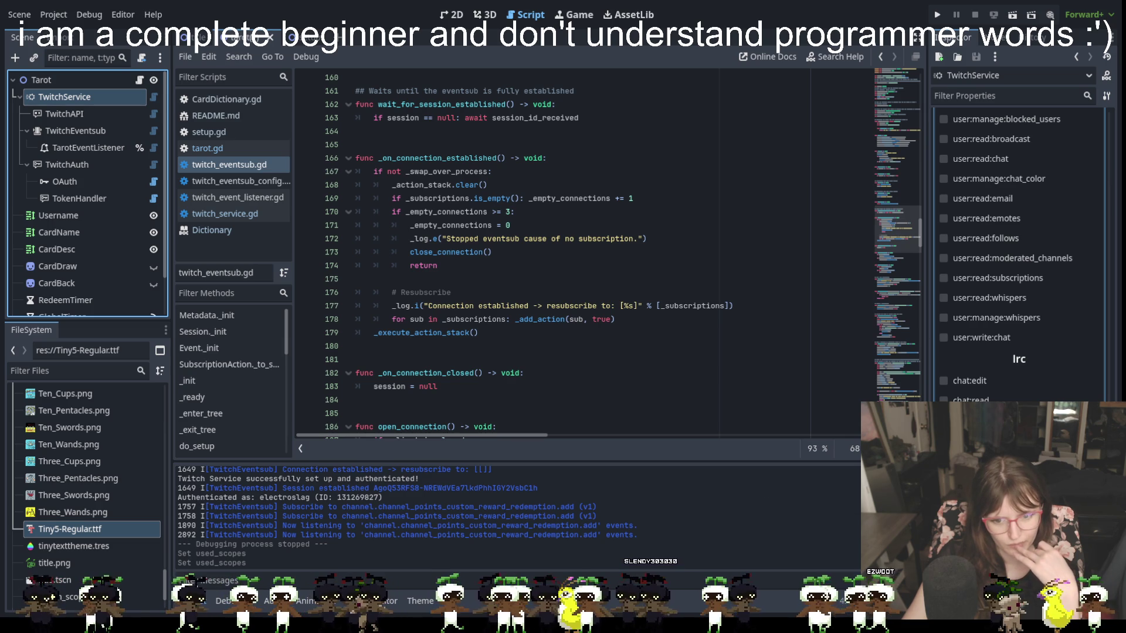
Scroll the TwitchService scope list and show its sub-resources: Oauth Setting, Scopes and Token.
left_click(1020, 359)
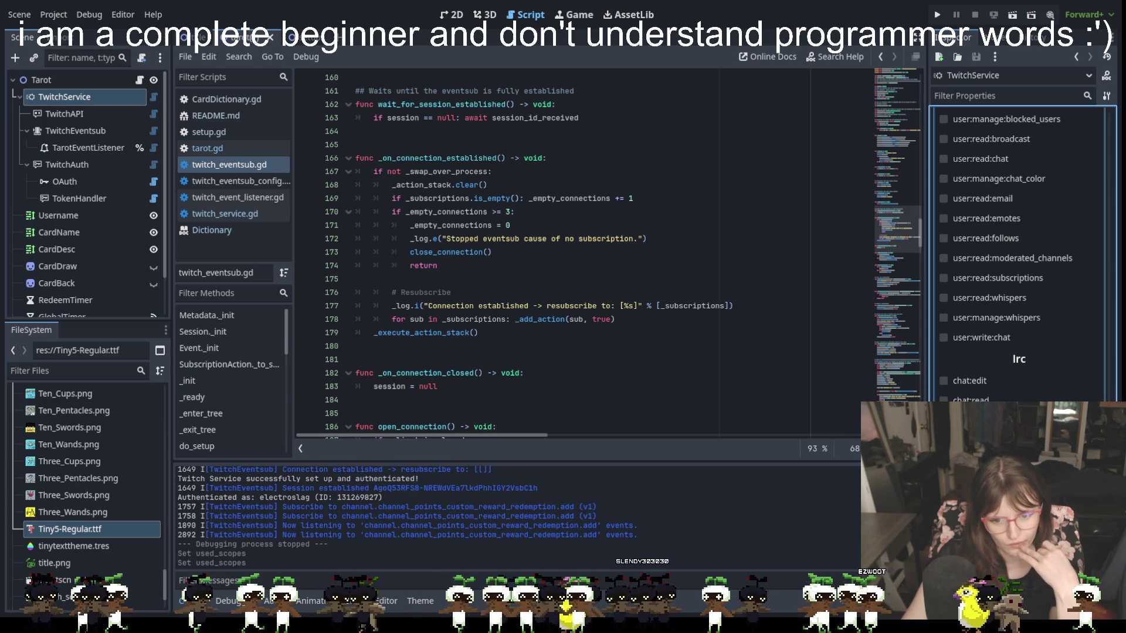
scroll(1020, 252, "down", 3)
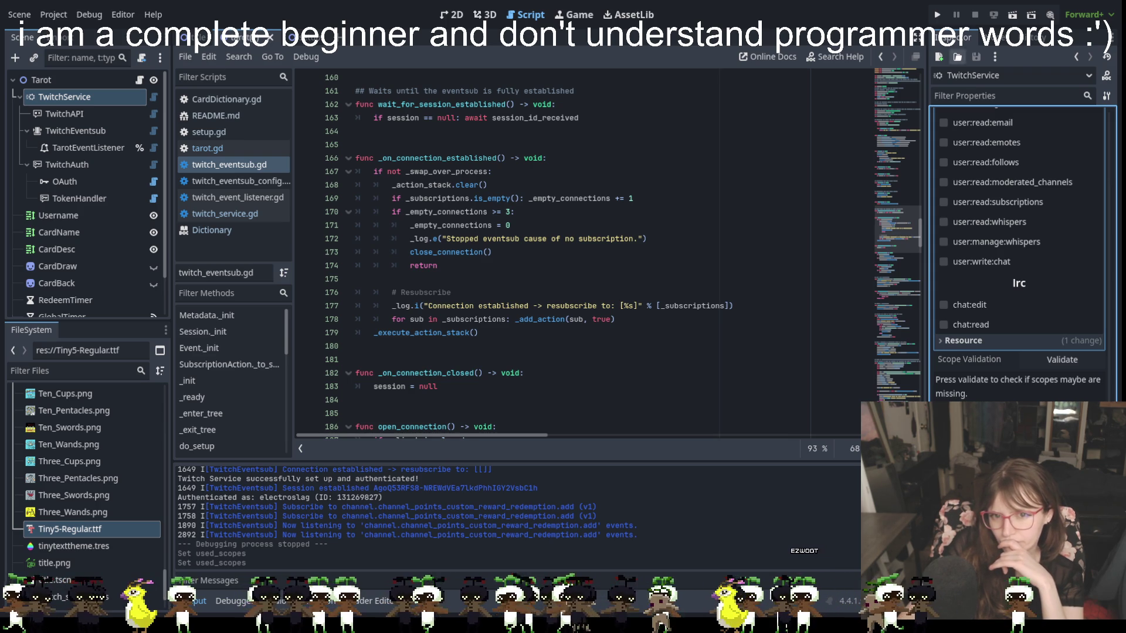
left_click(1070, 76)
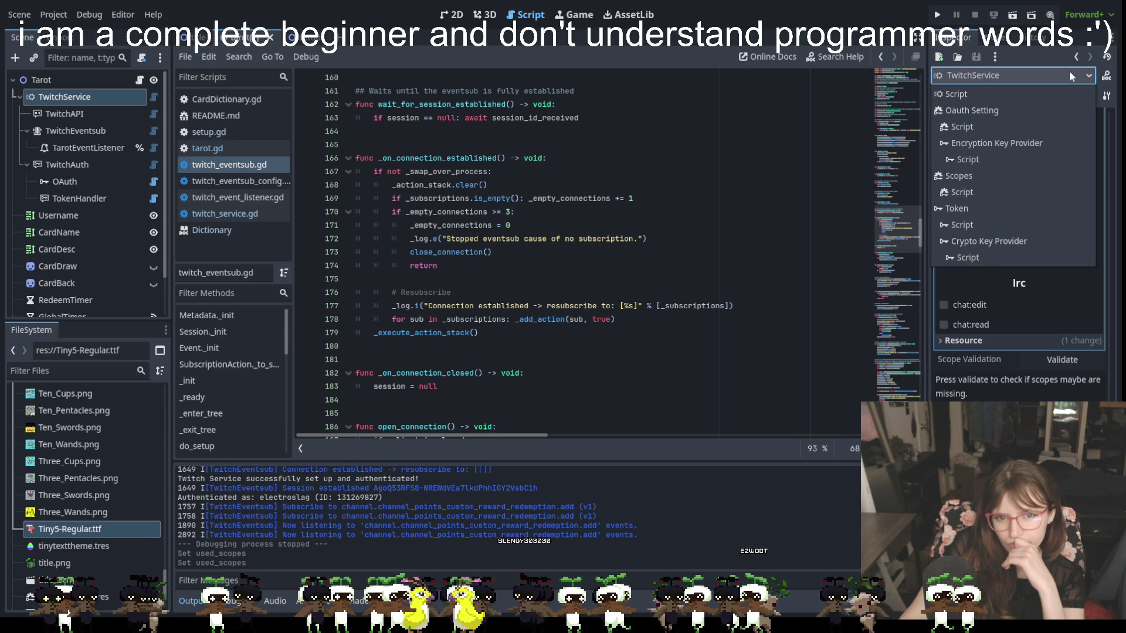
Expand the Scopes Resource section to reveal Local to Scene (off), Path in tarot.tscn, and Name.
left_click(1049, 55)
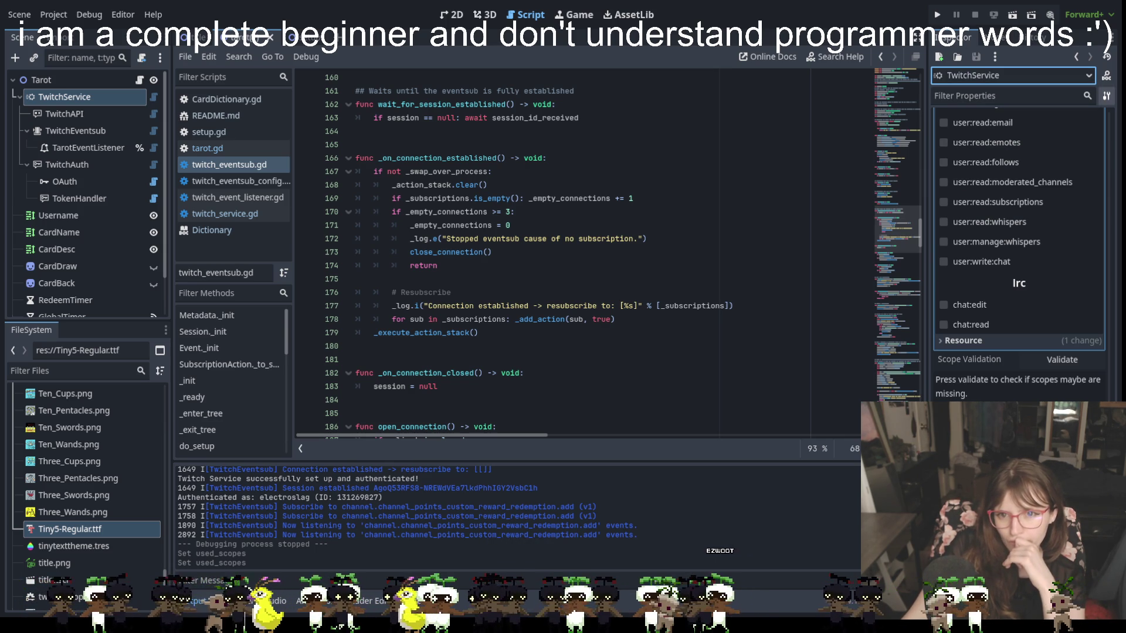
left_click(1106, 95)
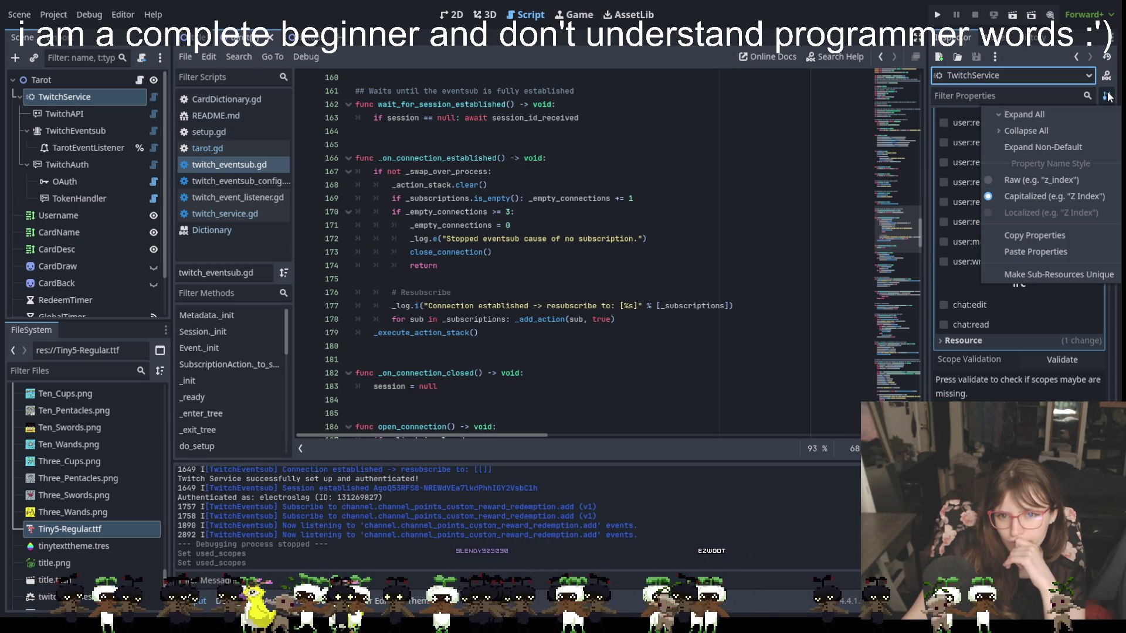
left_click(1108, 96)
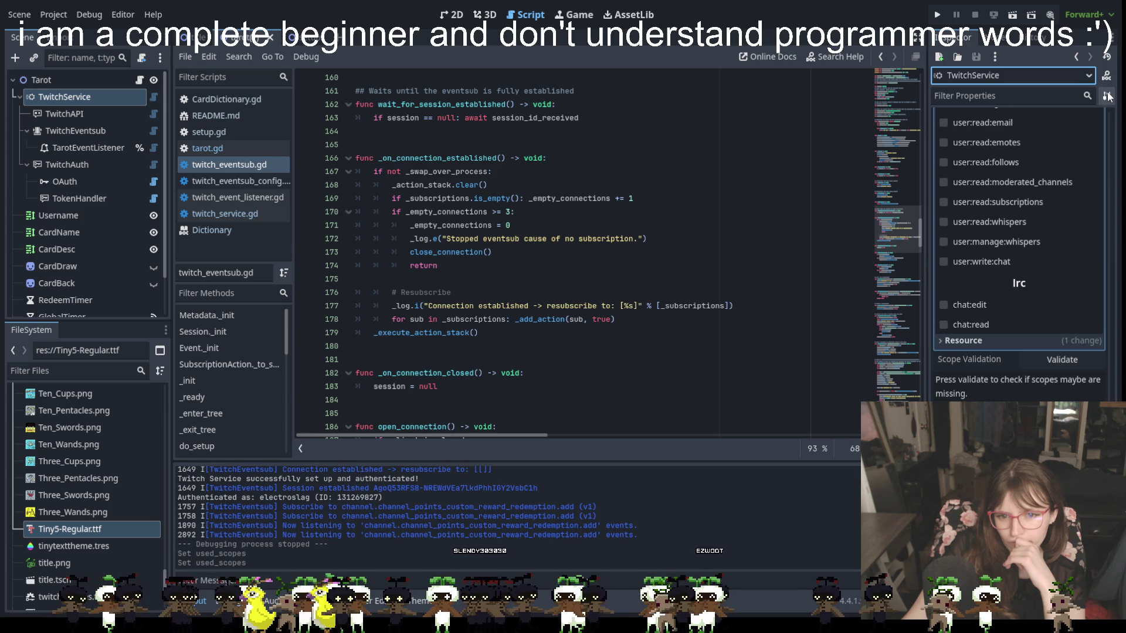
left_click(947, 340)
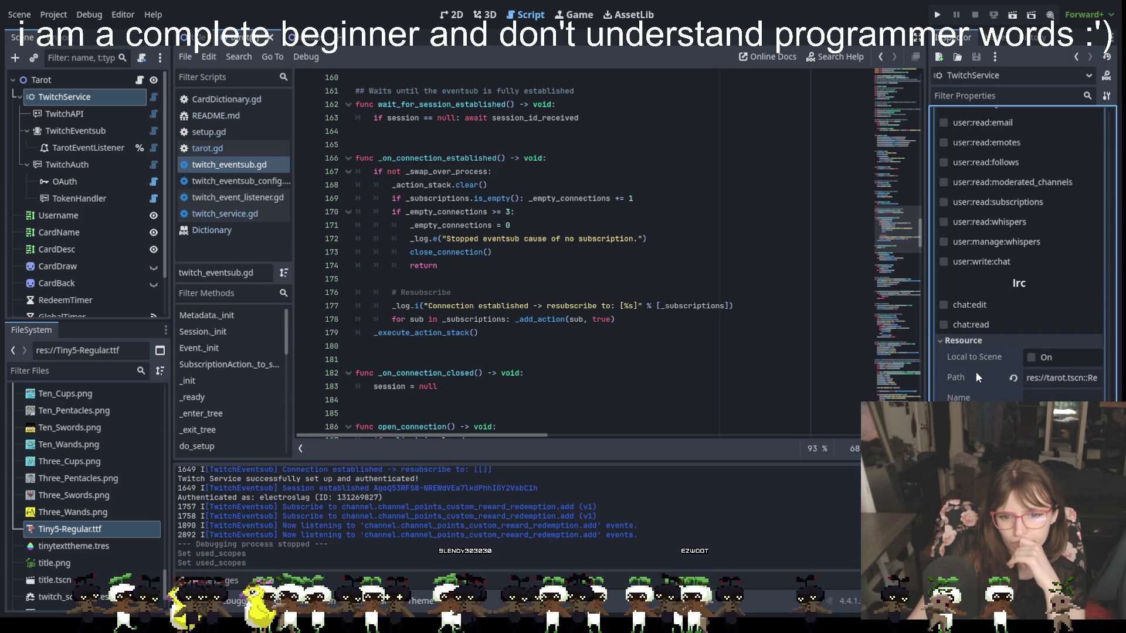
scroll(982, 373, "down", 2)
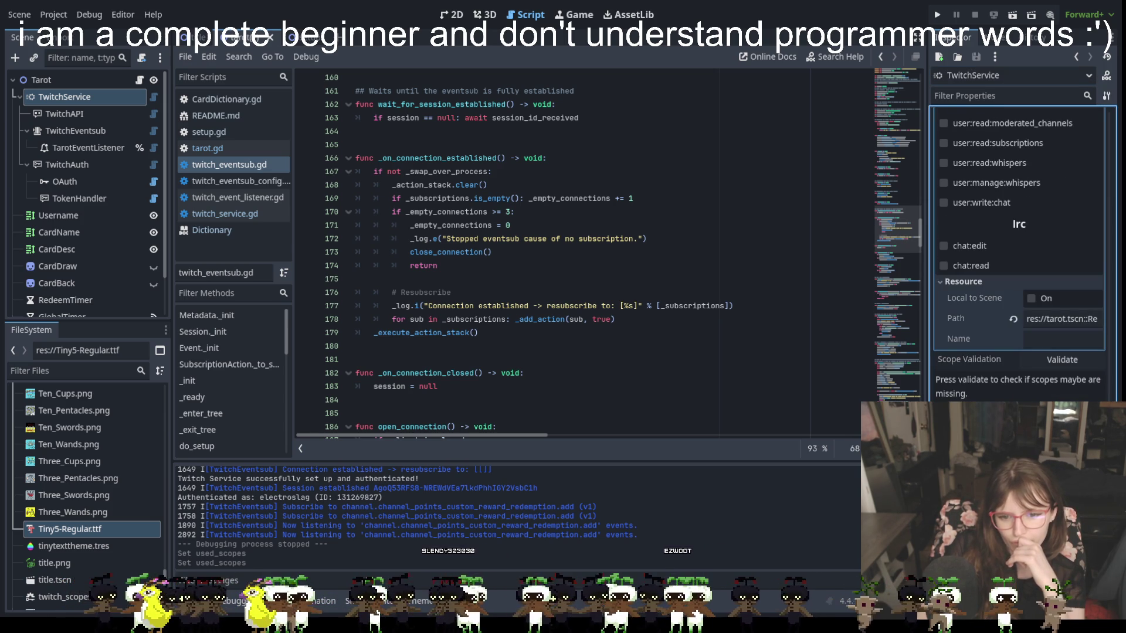
scroll(1020, 252, "up", 15)
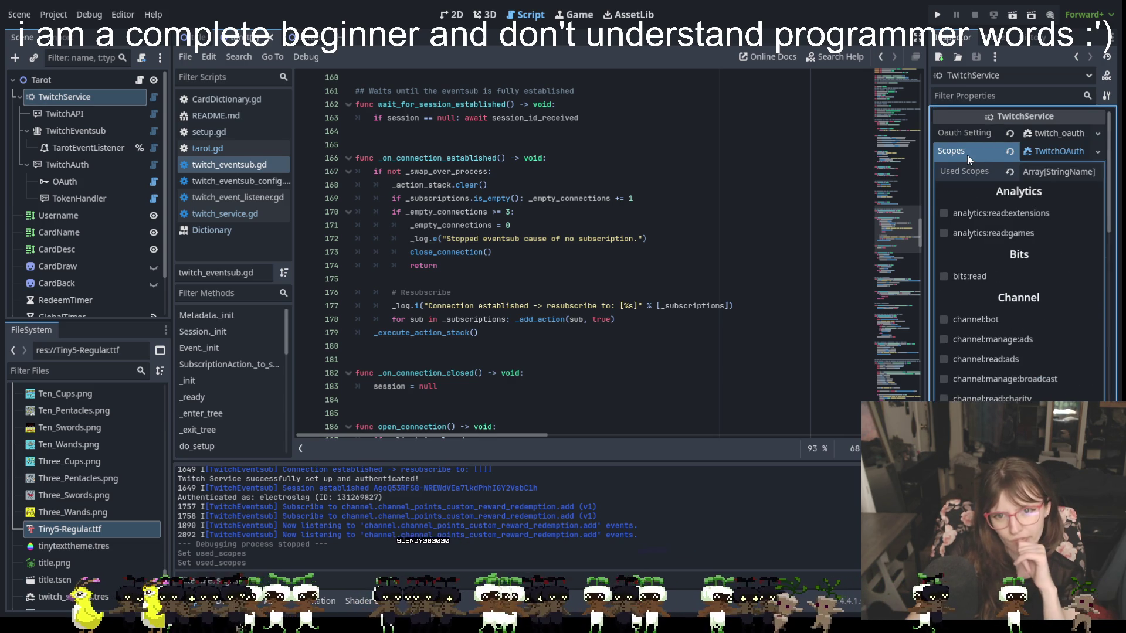
Tick channel:manage:redemptions beside channel:read:redemptions, then scan the remaining scopes.
scroll(955, 288, "down", 5)
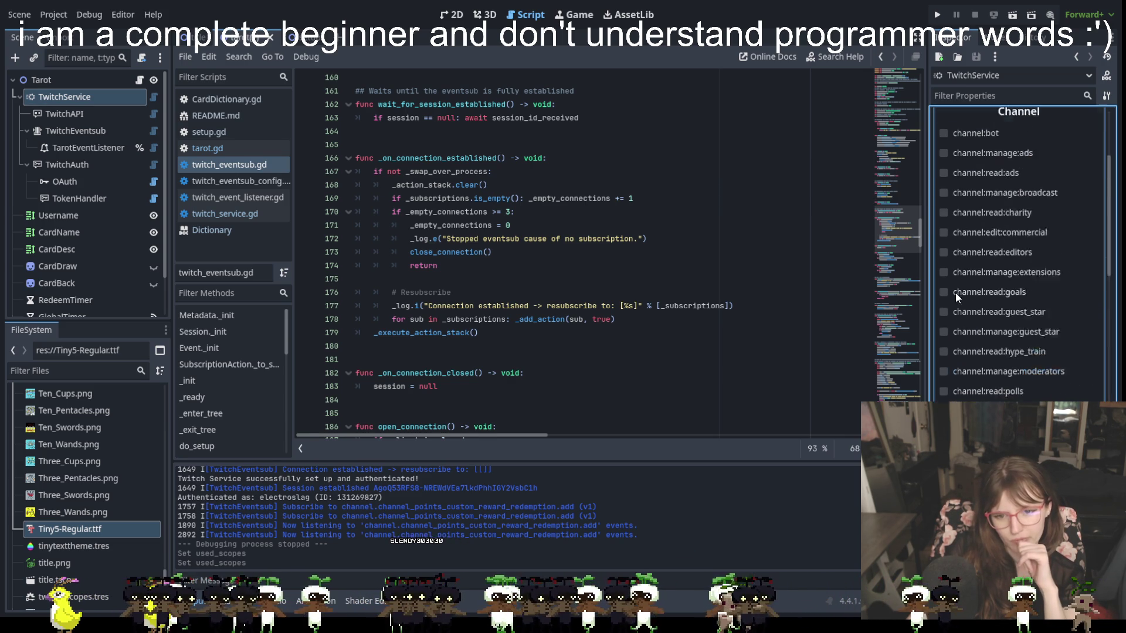
mouse_move(1067, 369)
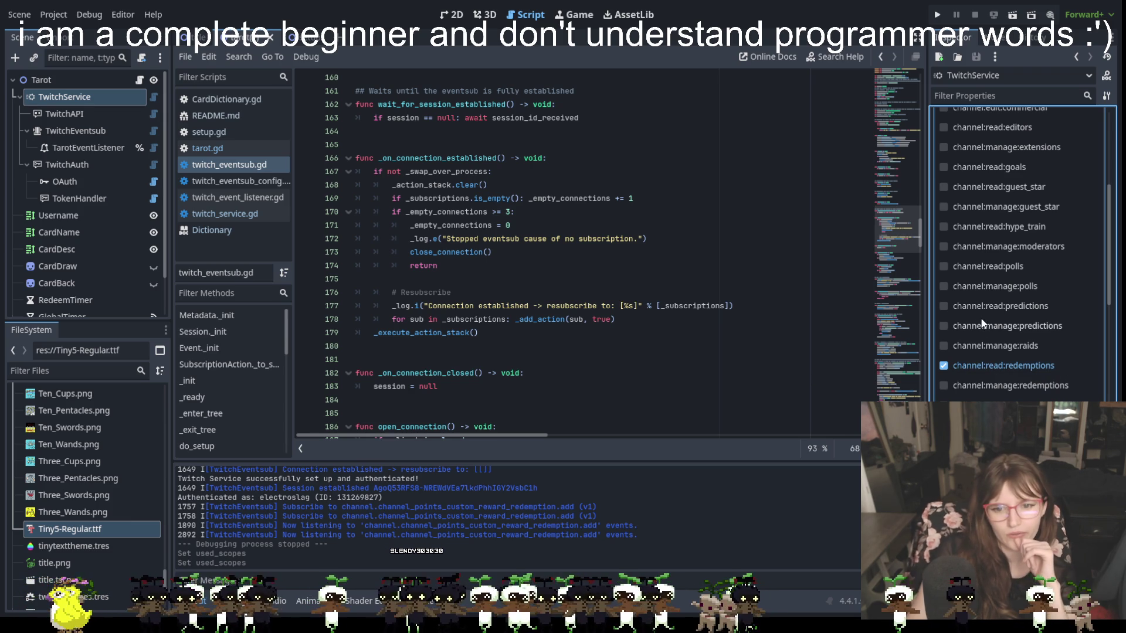
left_click(943, 386)
left_click(945, 387)
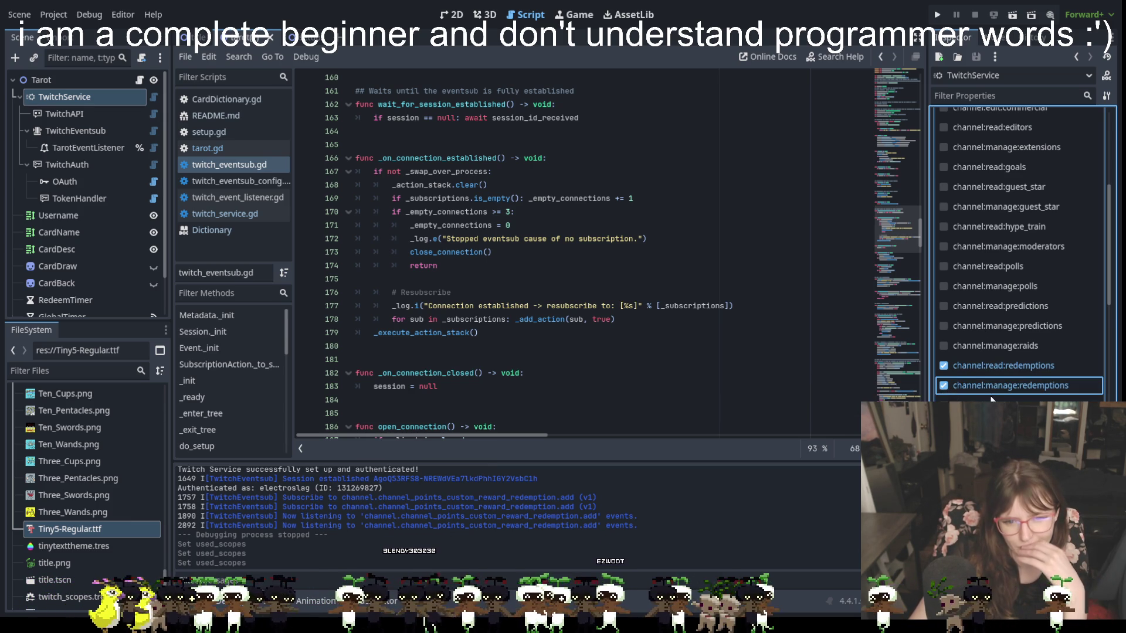
scroll(1020, 252, "down", 4)
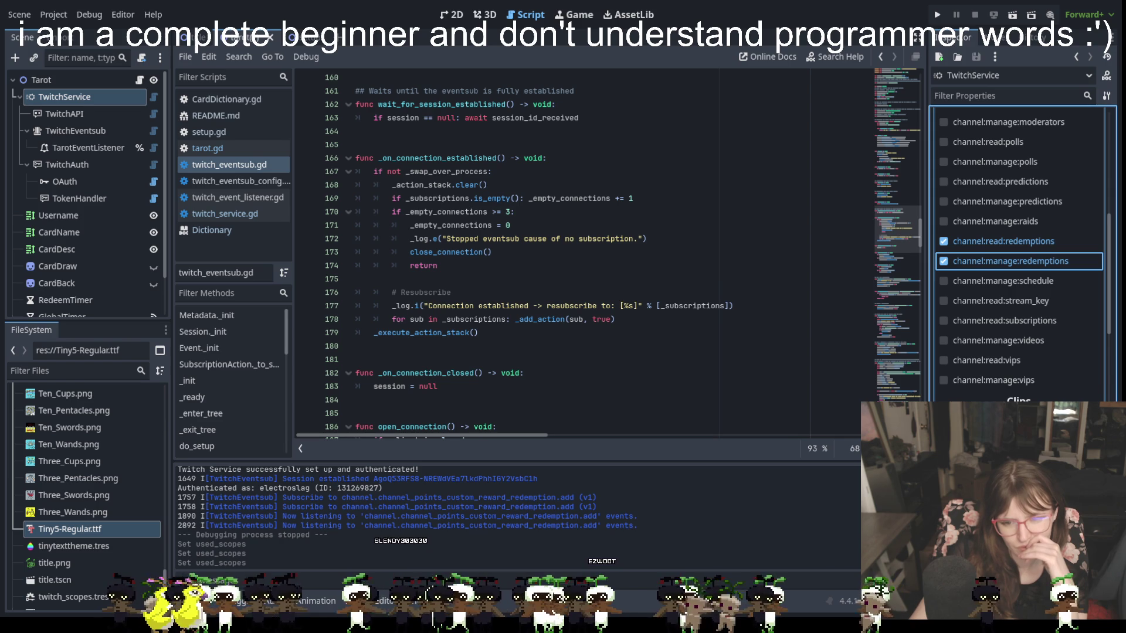
scroll(1020, 252, "down", 5)
scroll(1020, 252, "up", 10)
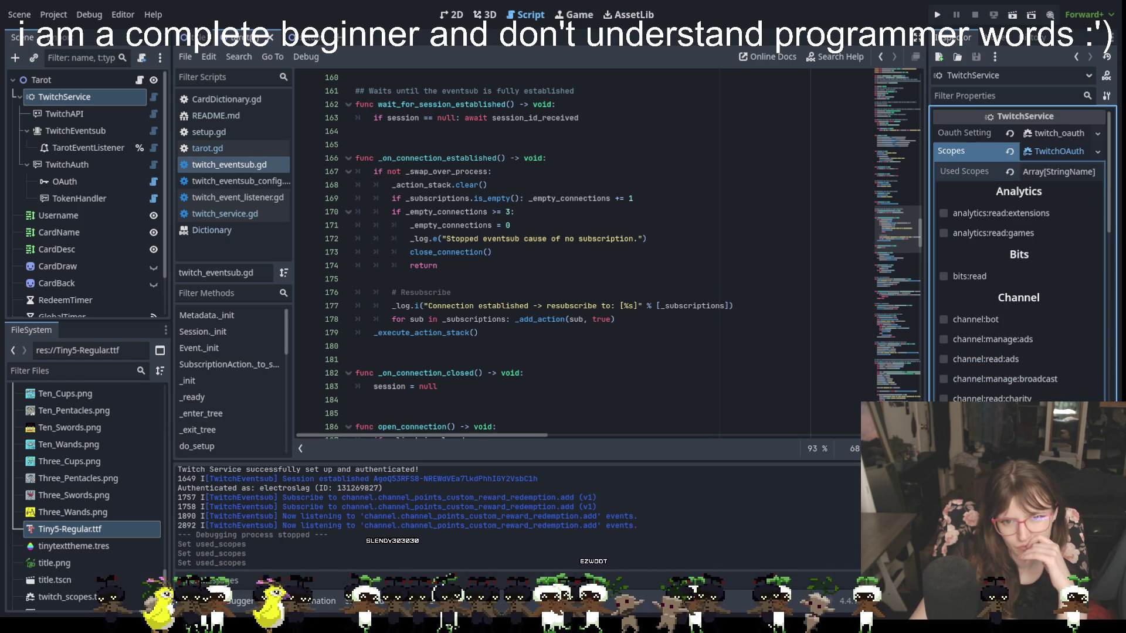
scroll(1020, 252, "down", 20)
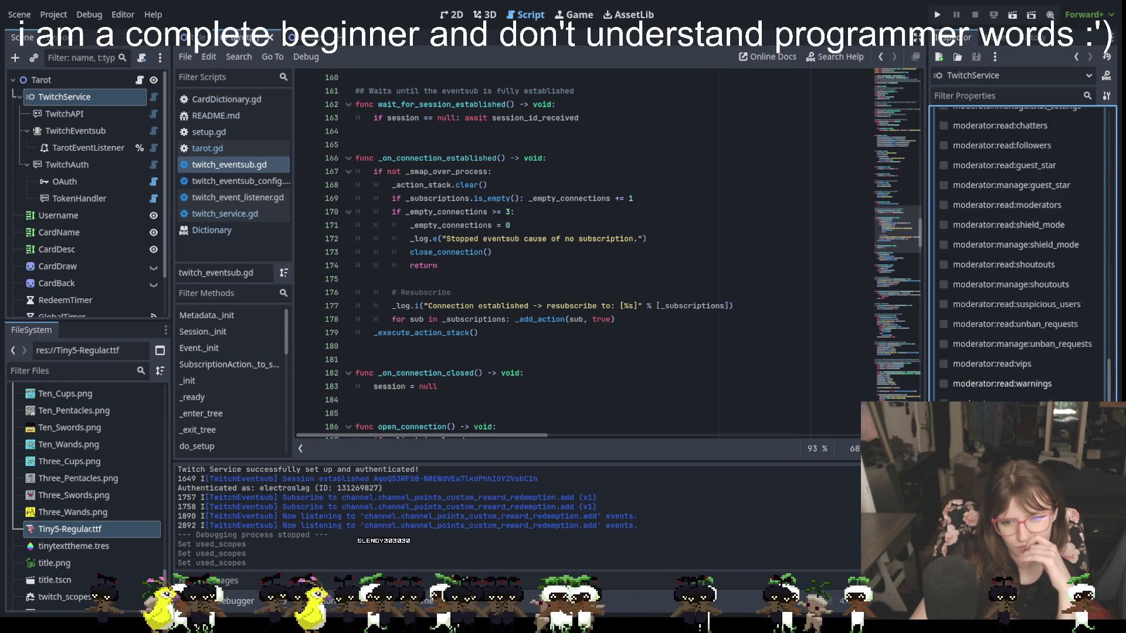
scroll(1020, 252, "up", 1)
scroll(1020, 252, "down", 2)
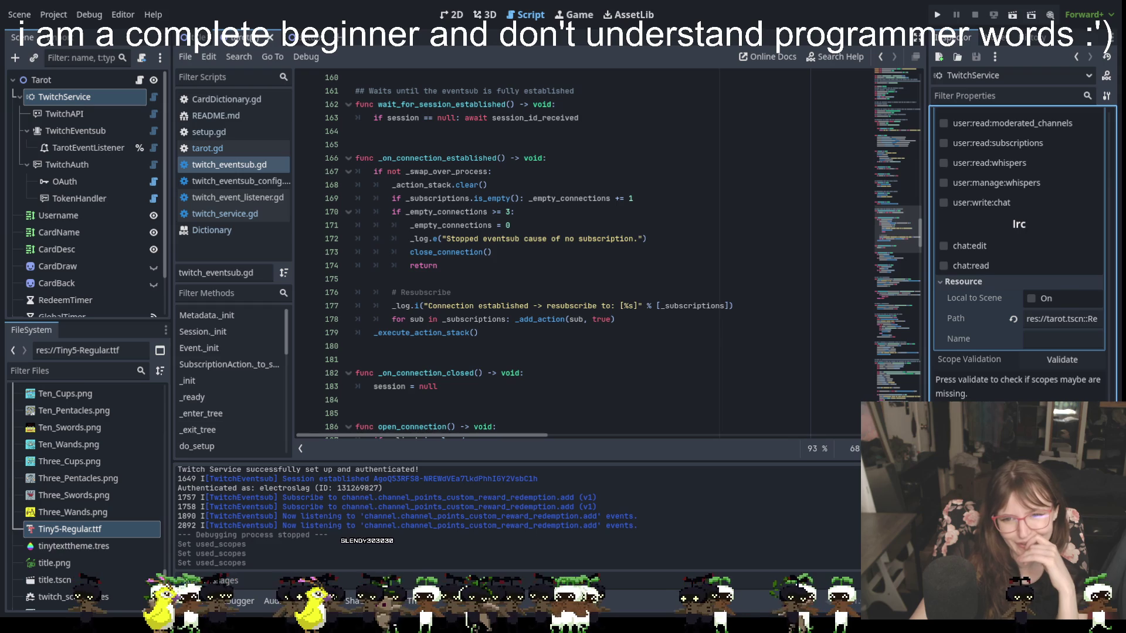
Validate the TwitchService scopes, confirming they are OK for this EventSub.
left_click(1054, 362)
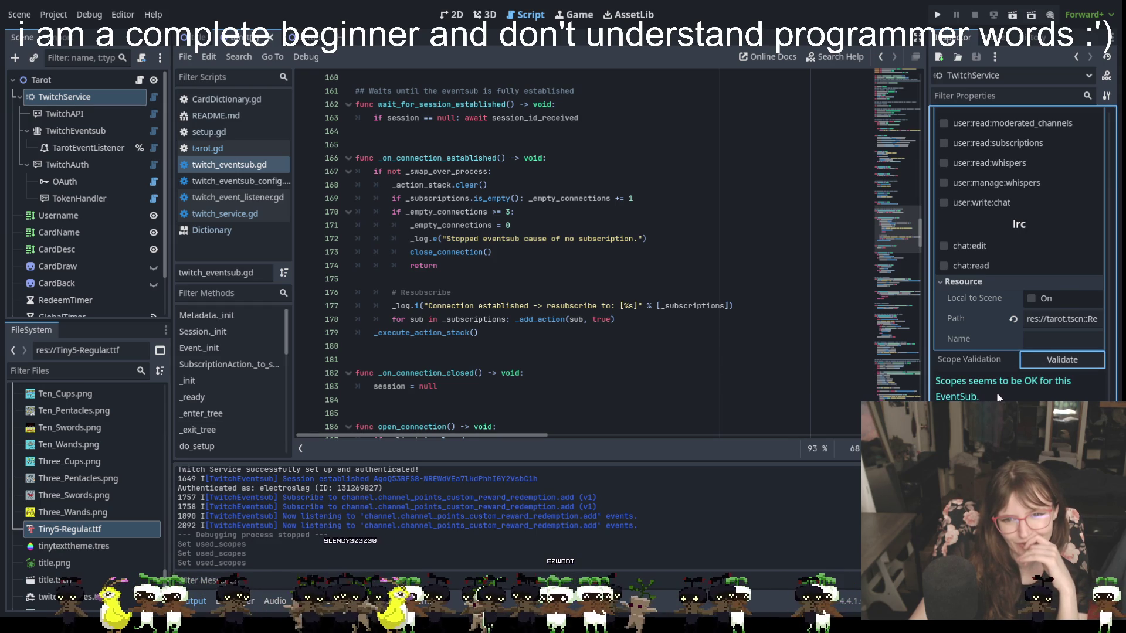
scroll(1020, 252, "up", 15)
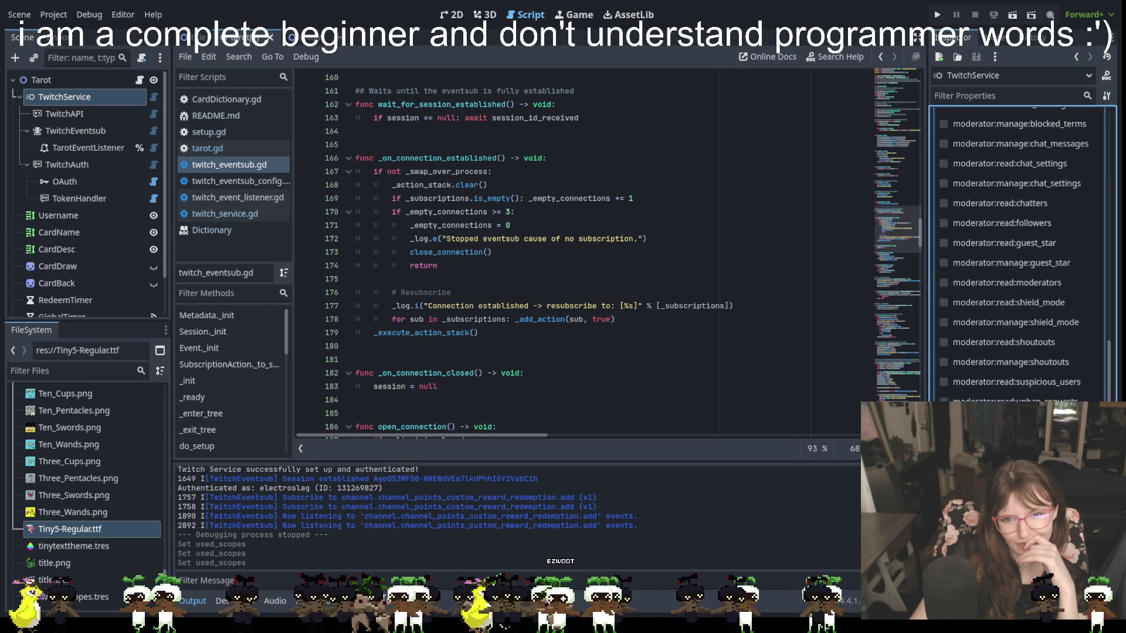
scroll(1014, 114, "up", 5)
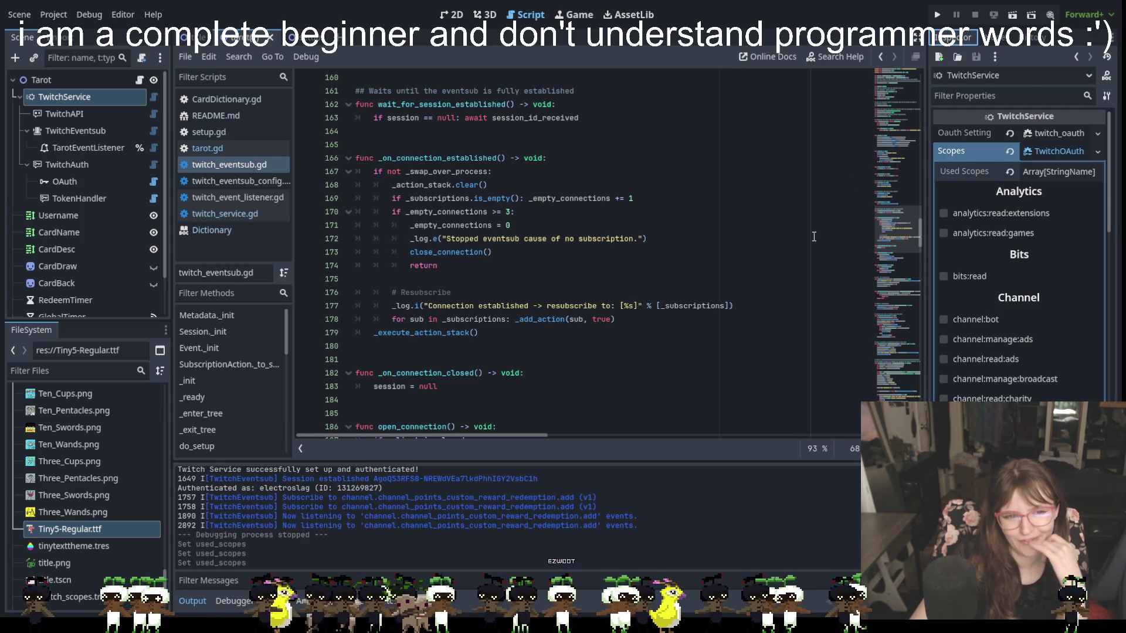
Review twitch_eventsub.gd's empty-subscriptions check, open_connection and close_connection, then return to tarot.gd.
left_click(327, 157)
left_click(449, 198)
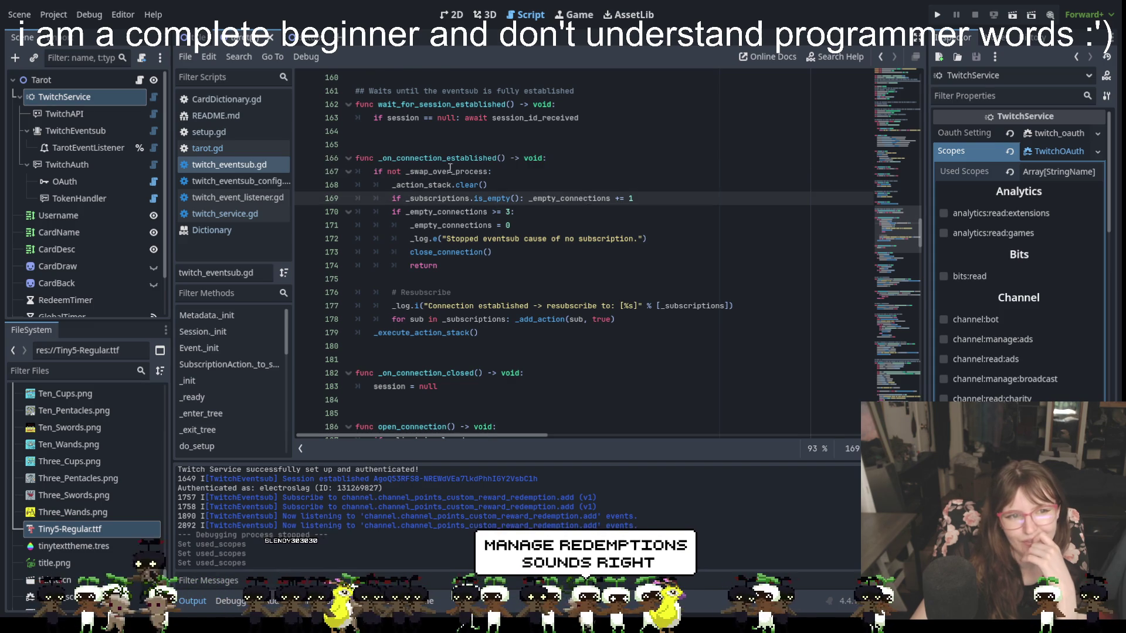
scroll(450, 168, "up", 2)
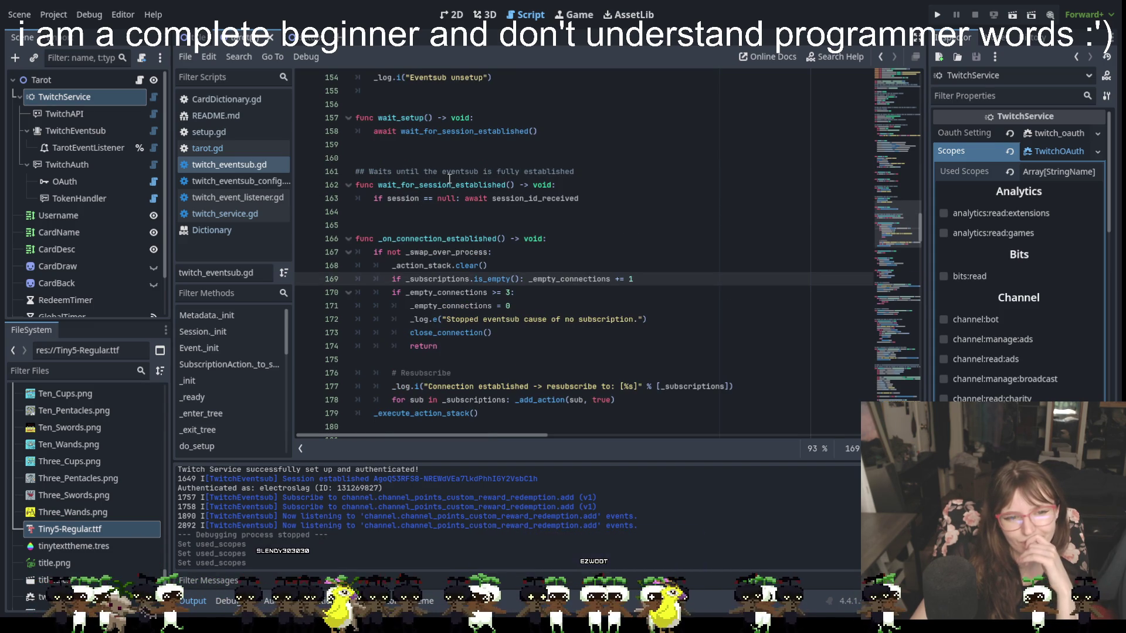
scroll(451, 176, "down", 3)
scroll(454, 187, "down", 2)
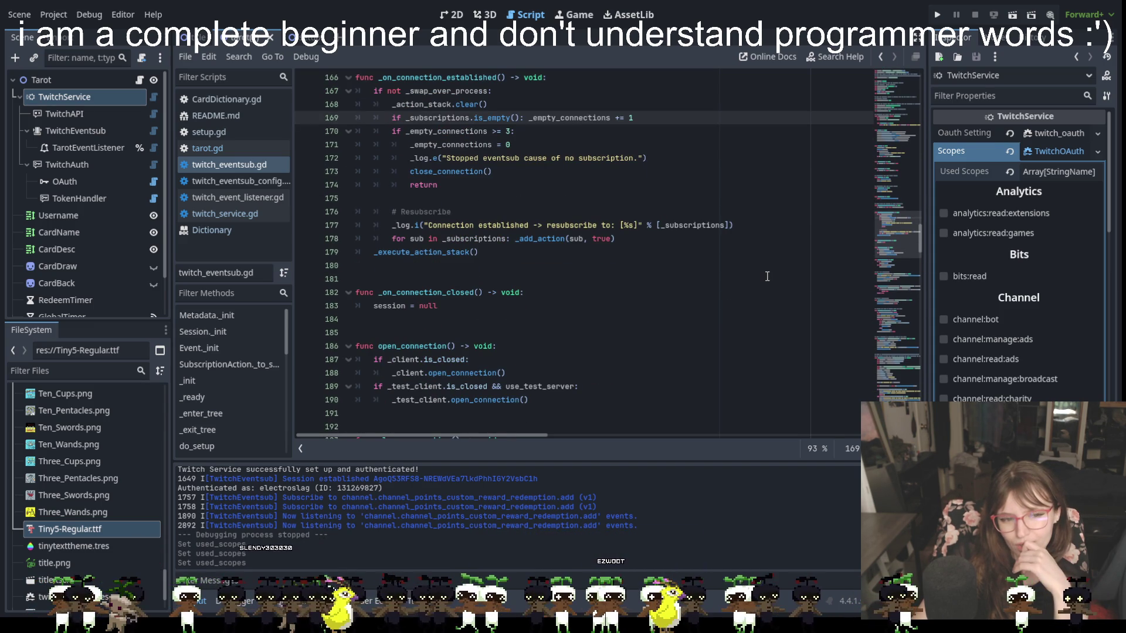
scroll(767, 276, "down", 3)
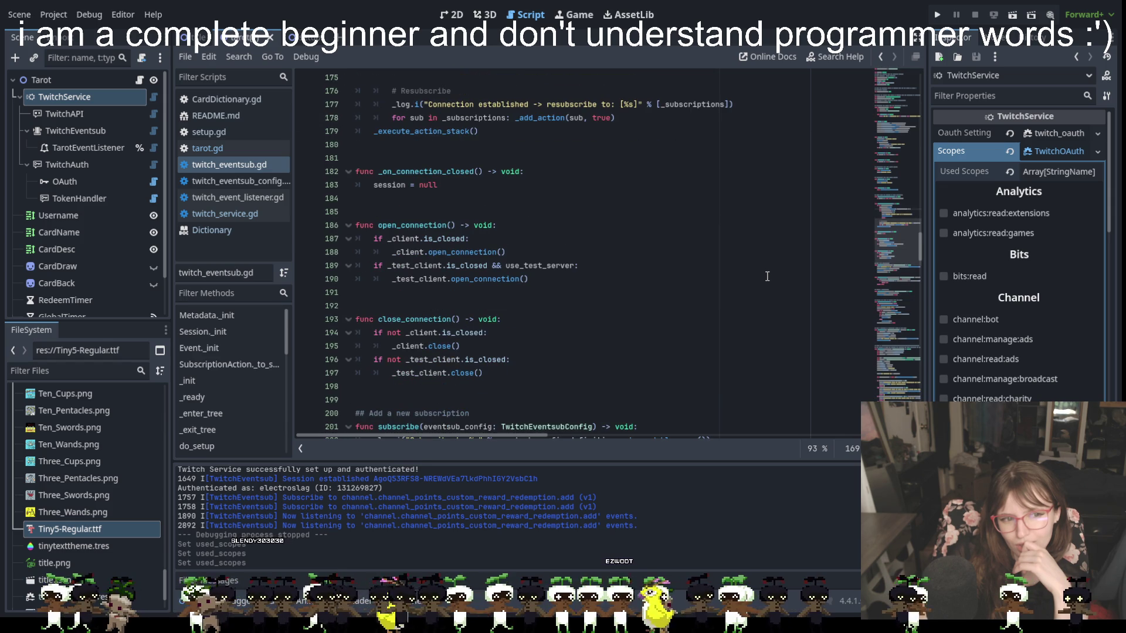
left_click(210, 148)
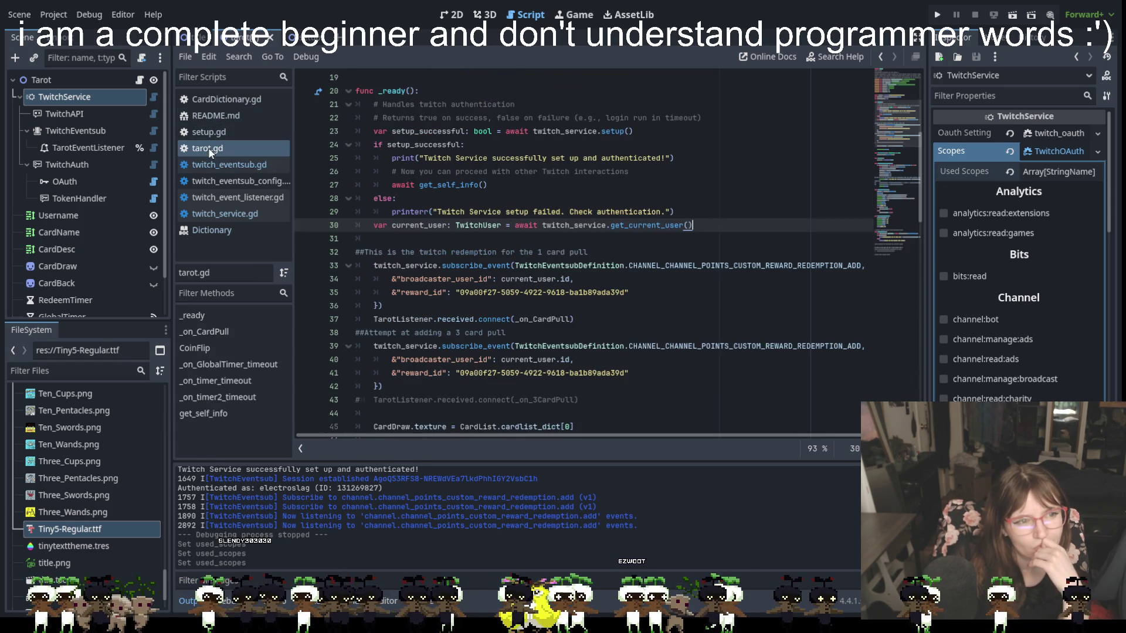
In tarot.gd, inspect the subscription's reward_id line and the received-to-_on_CardPull connection line.
left_click(718, 298)
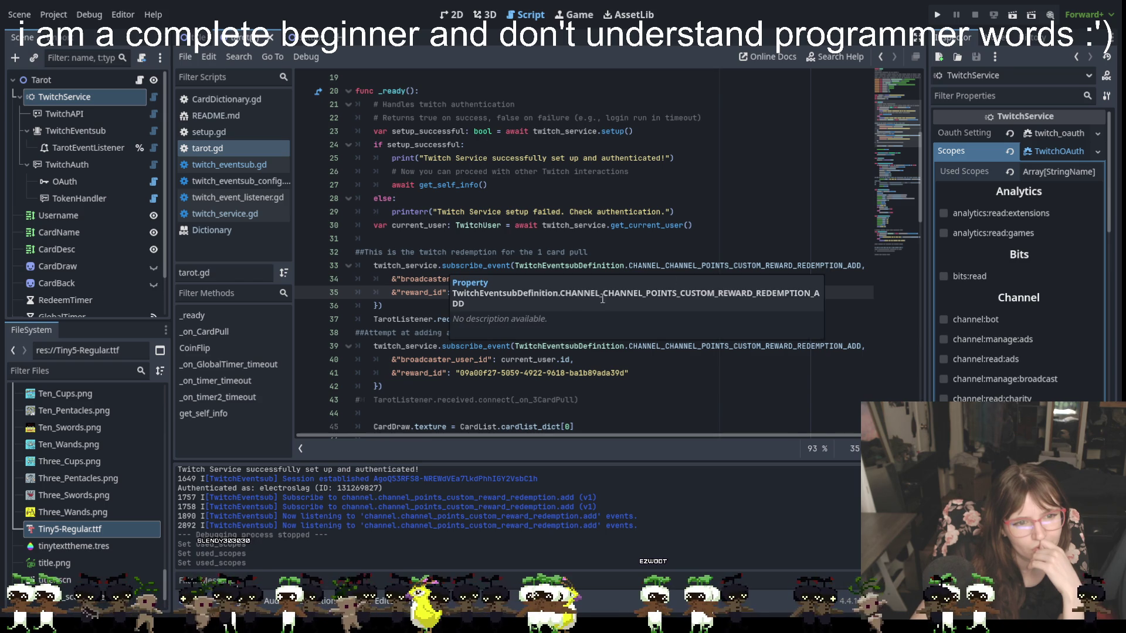
left_click(418, 315)
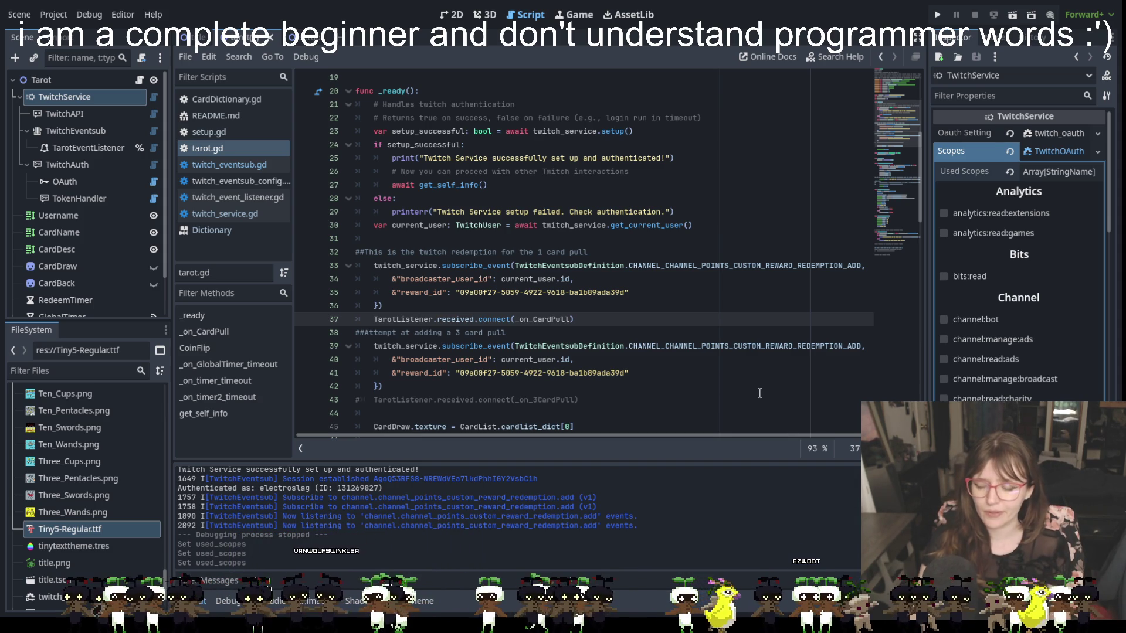
mouse_move(778, 348)
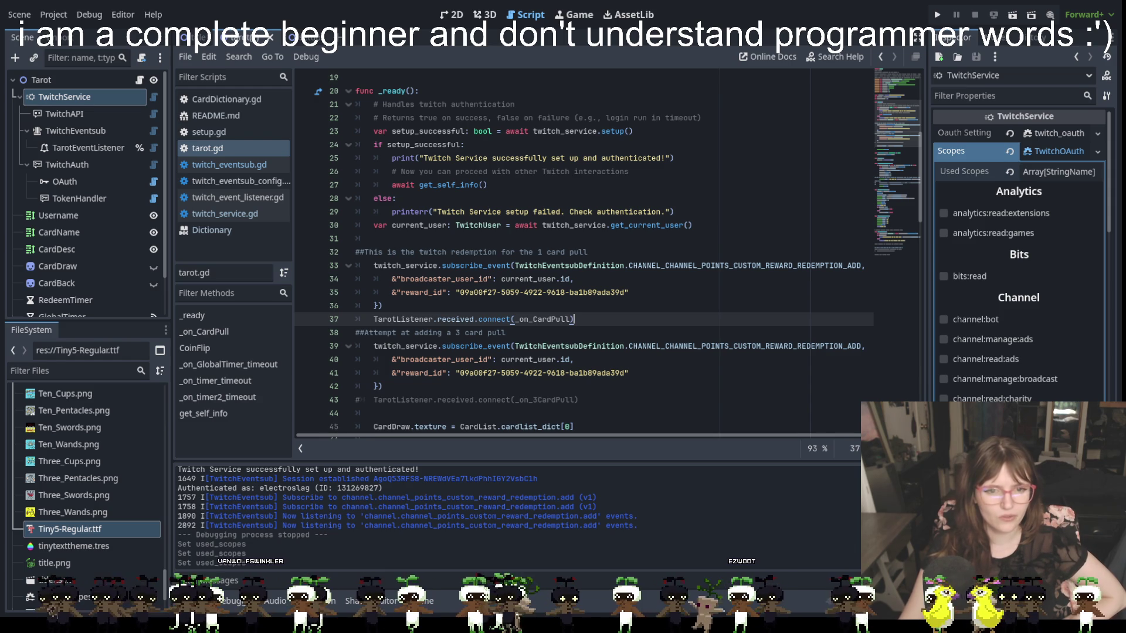
scroll(1008, 280, "down", 5)
scroll(1008, 282, "down", 3)
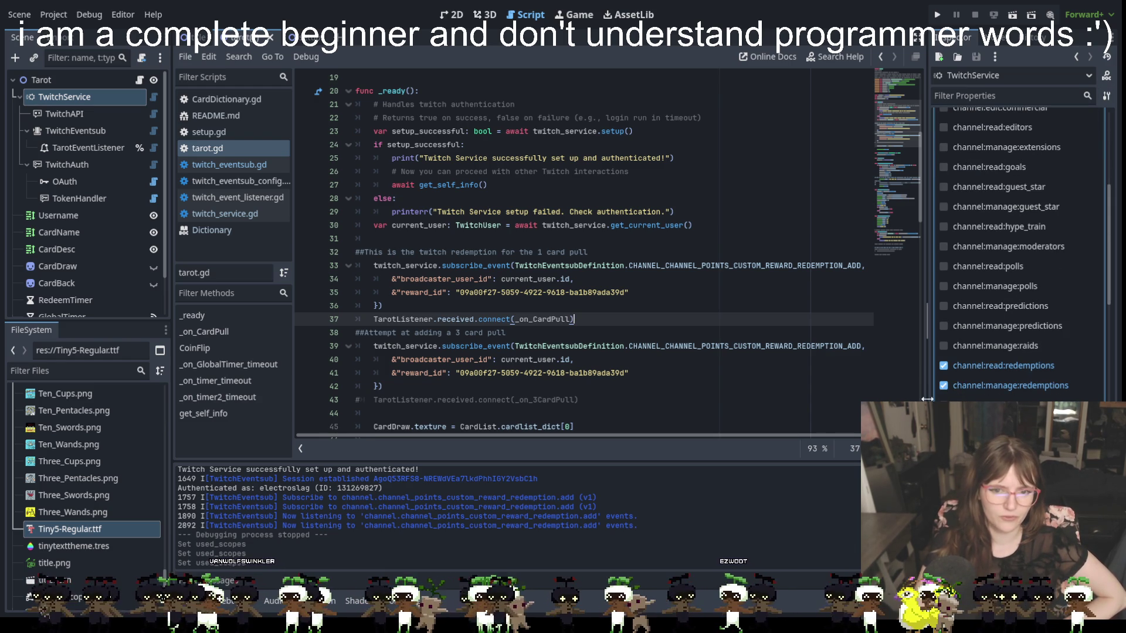
left_click(943, 386)
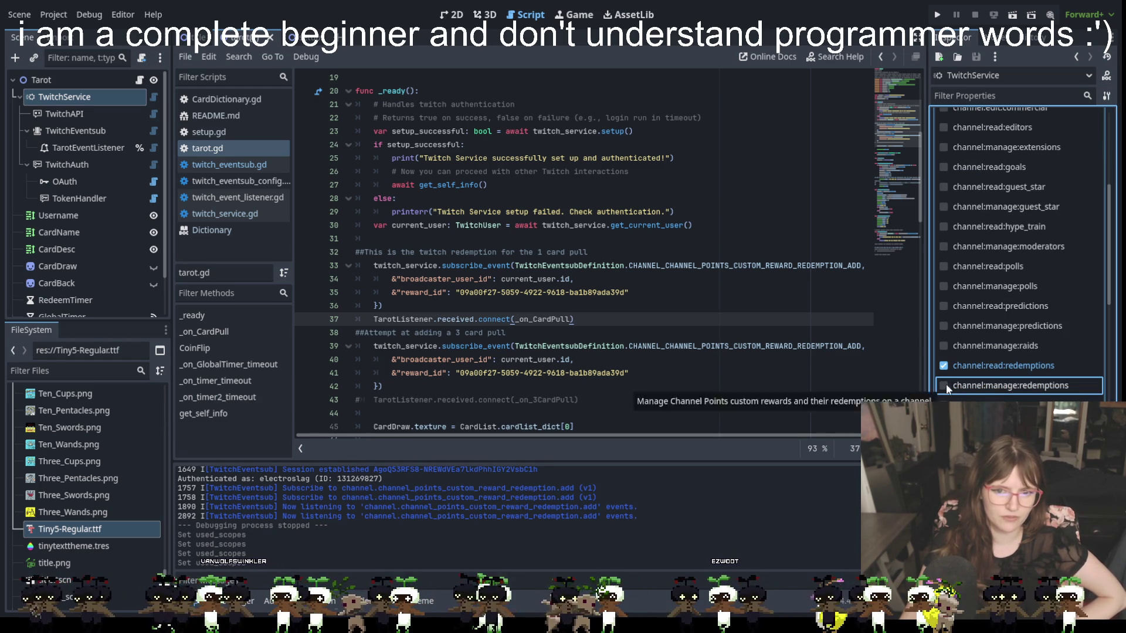
scroll(1089, 369, "up", 8)
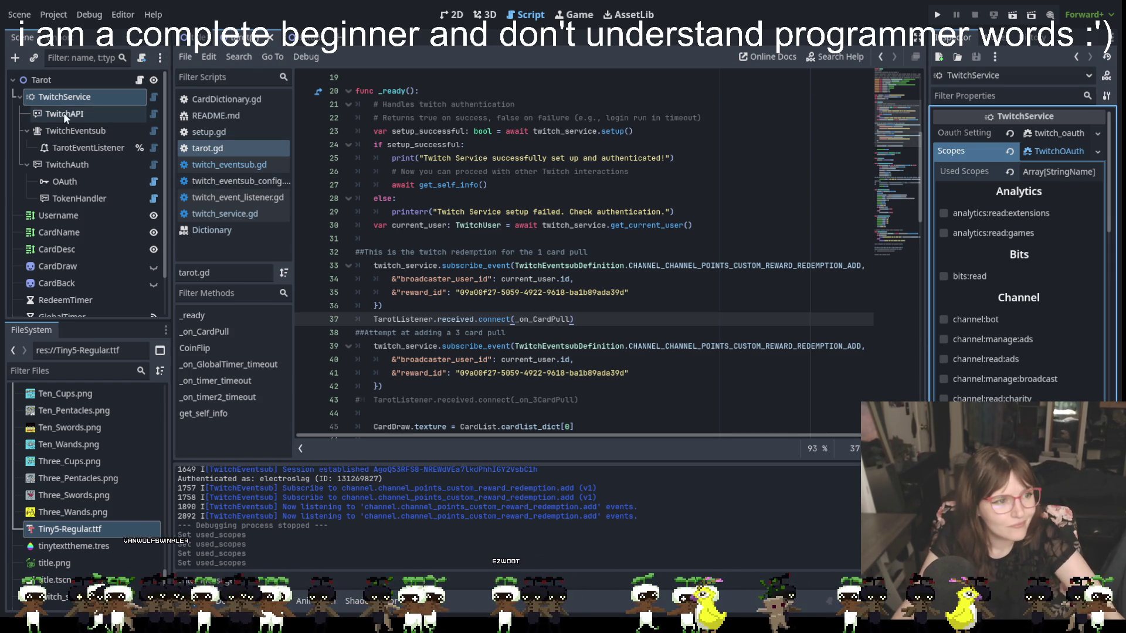
left_click(63, 128)
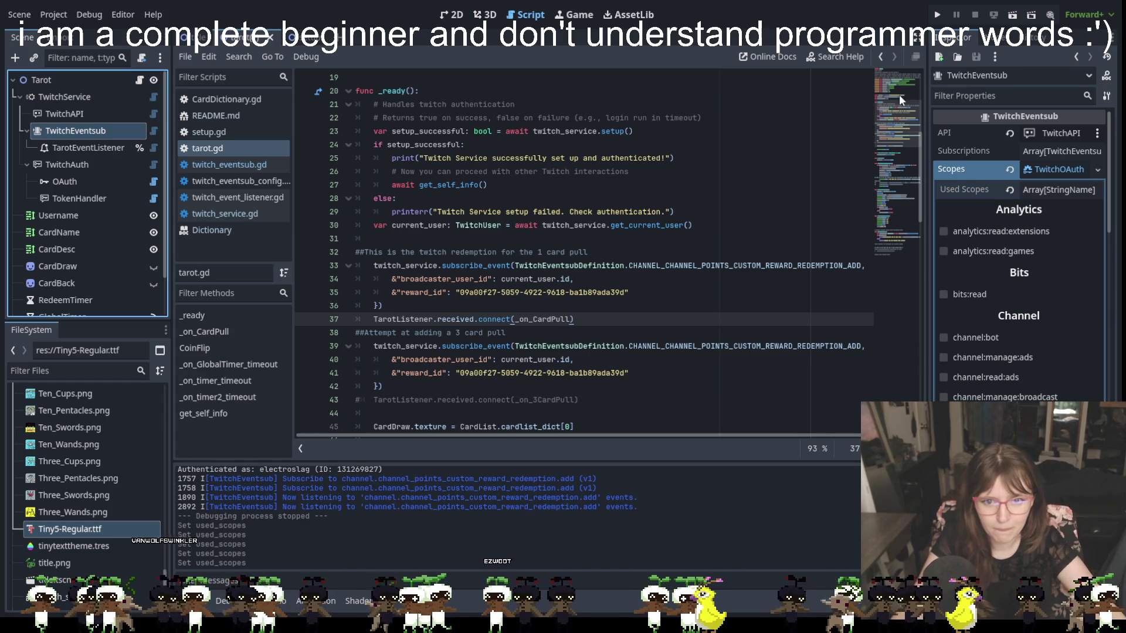
Scroll the TwitchEventsub scope list and open twitch_event_listener.gd.
left_click(965, 169)
scroll(990, 300, "down", 10)
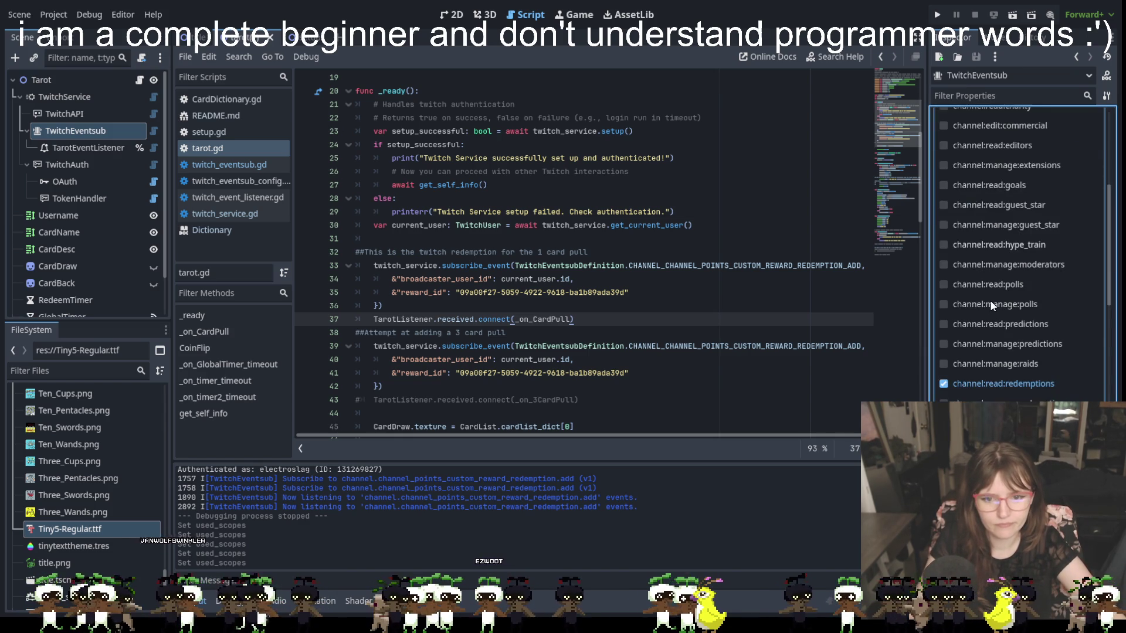
scroll(990, 300, "down", 10)
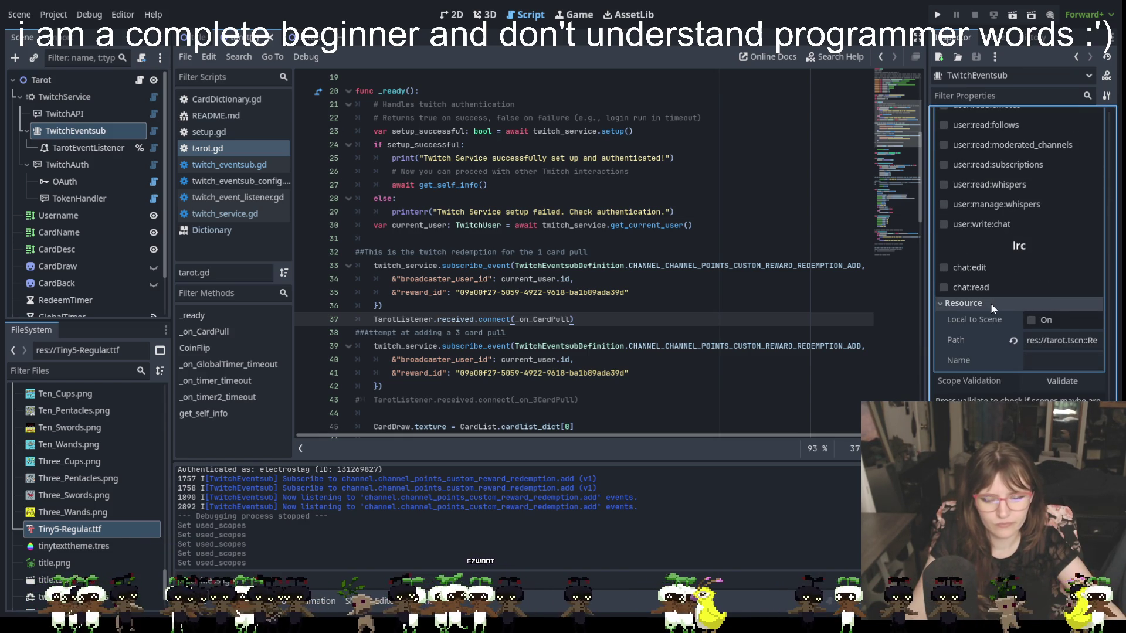
left_click(235, 197)
View the TwitchAuth, TwitchEventsub, TwitchAPI, TwitchService, TokenHandler and OAuth node properties in turn.
left_click(84, 164)
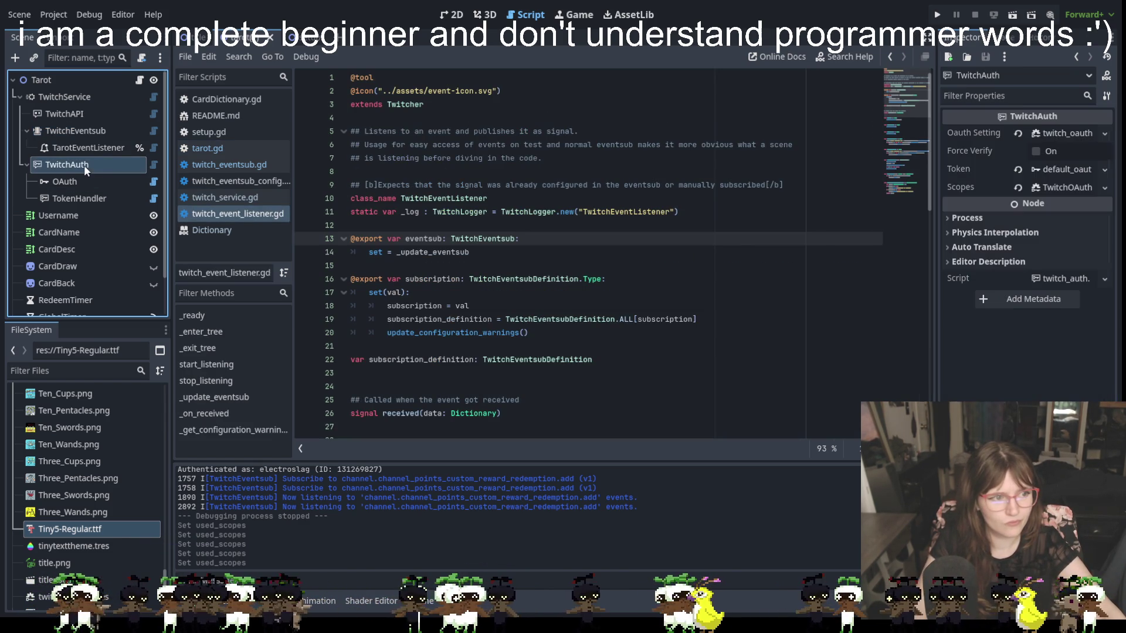
left_click(96, 131)
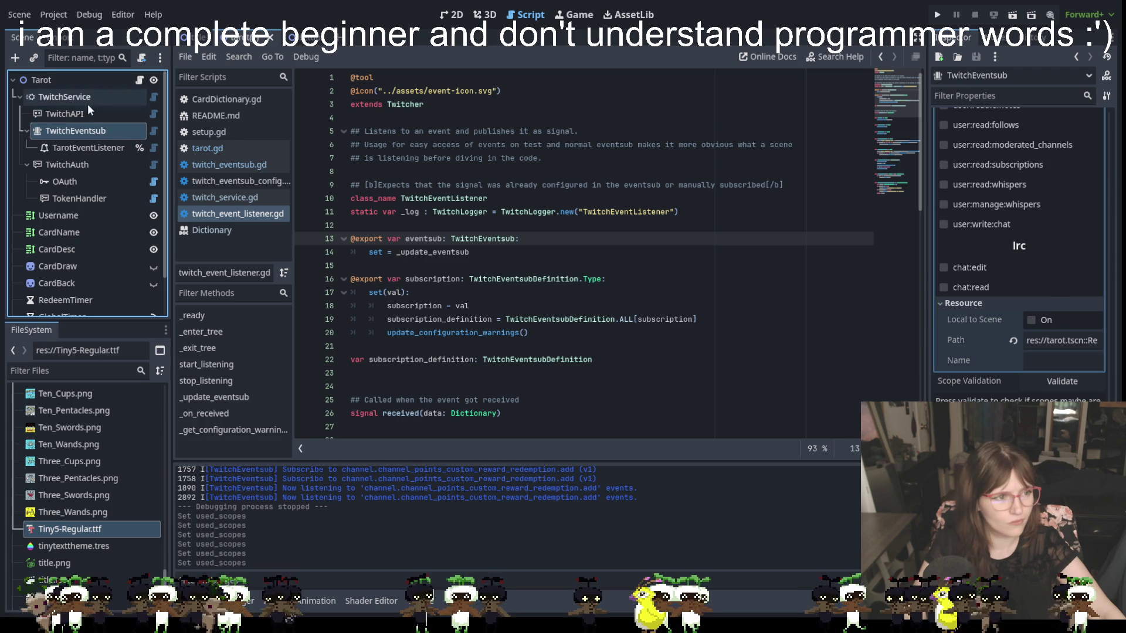
left_click(81, 112)
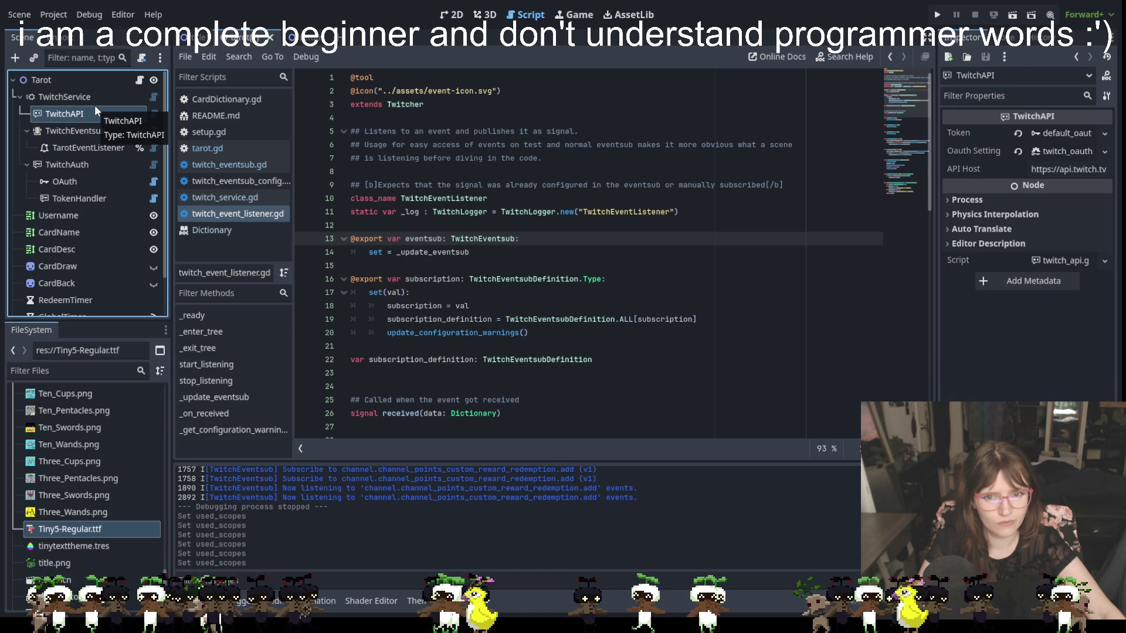
double_click(95, 107)
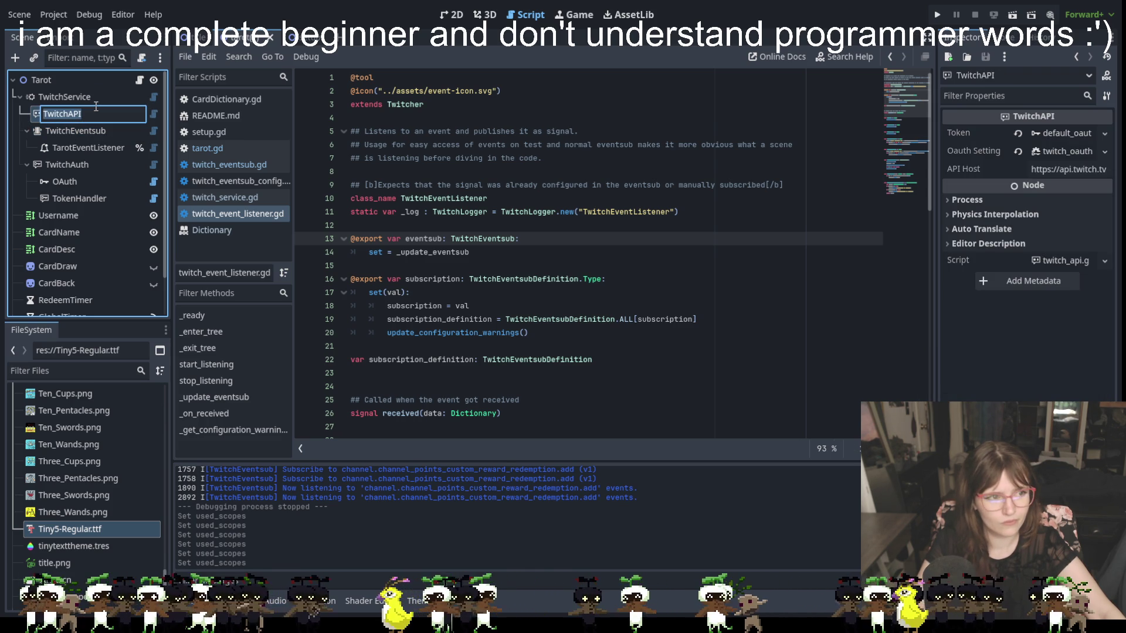
left_click(80, 97)
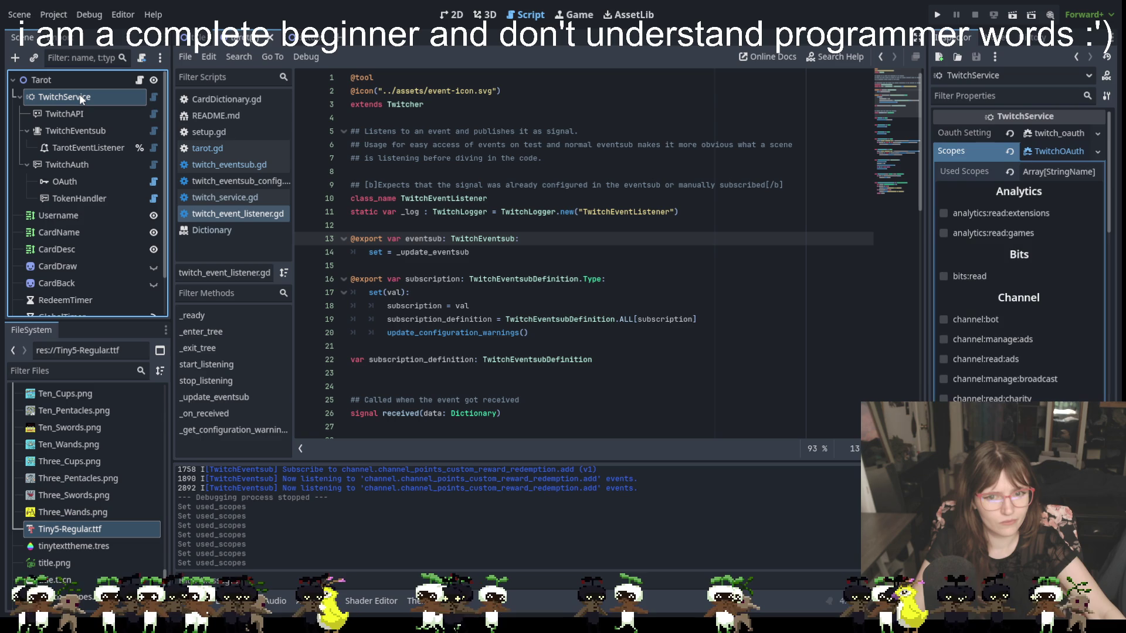
left_click(80, 200)
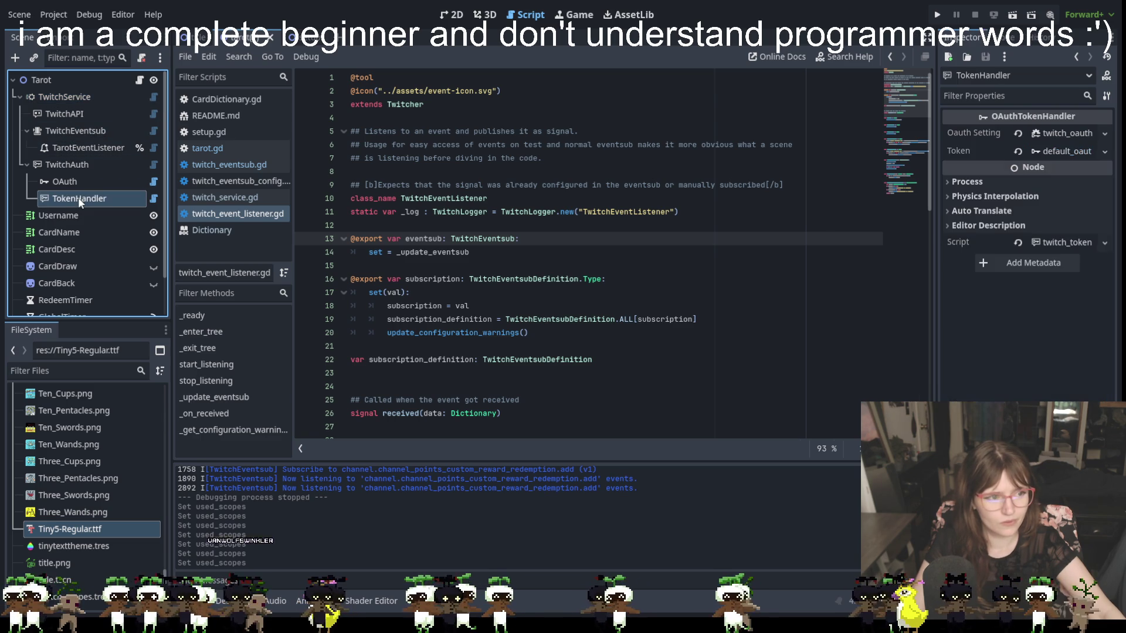
left_click(73, 176)
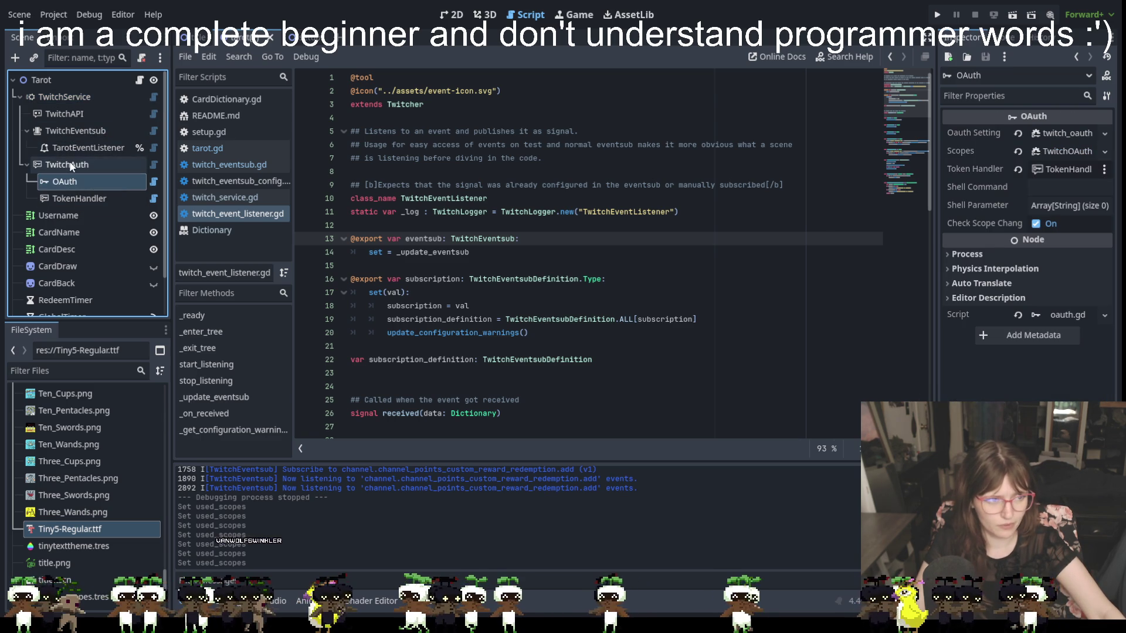
left_click(70, 166)
left_click(498, 267)
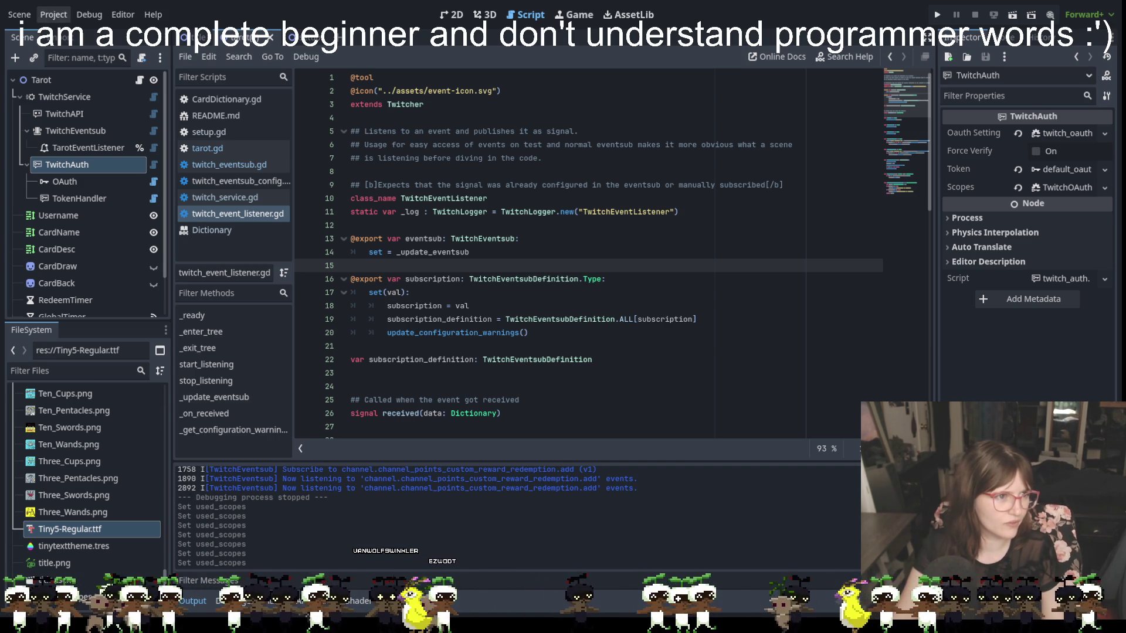
Open the Project menu to browse project-level options.
left_click(58, 15)
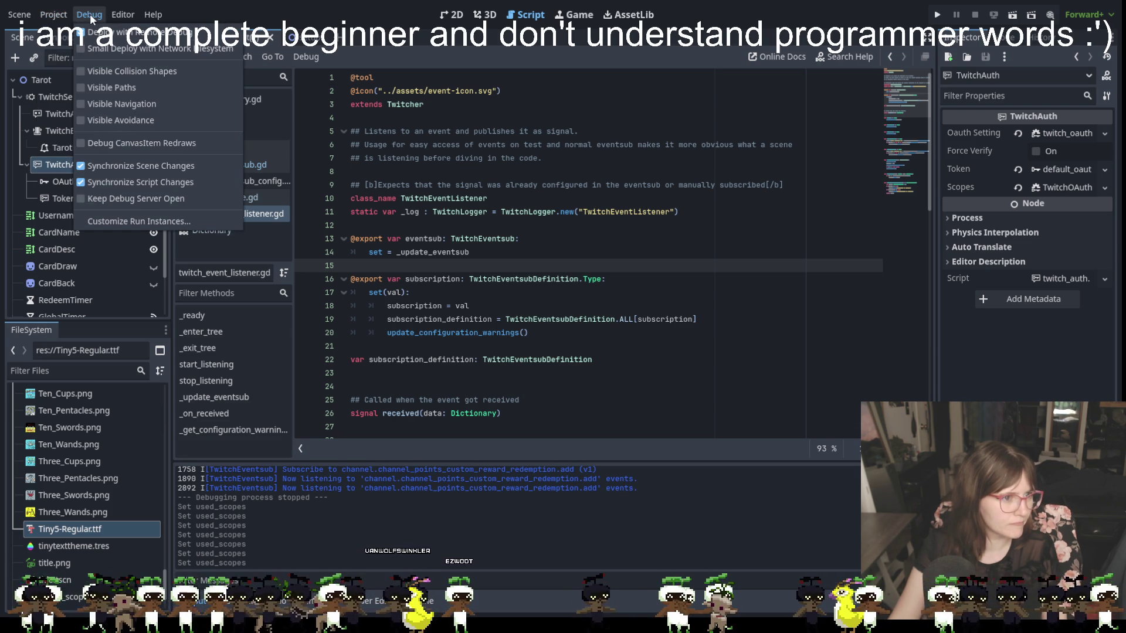
mouse_move(114, 16)
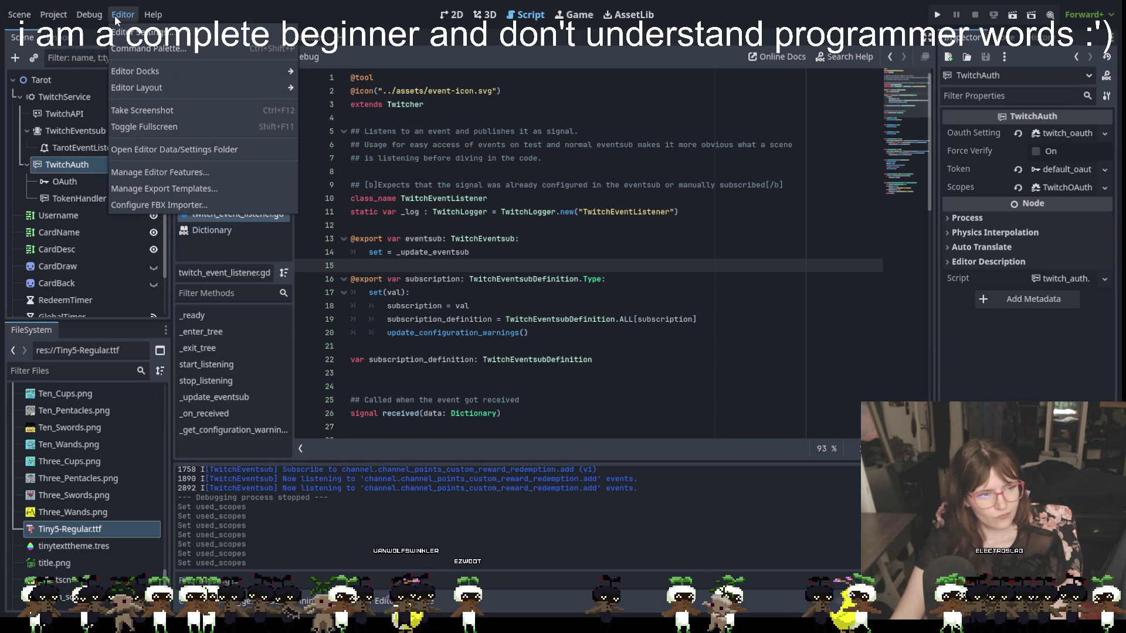
mouse_move(147, 20)
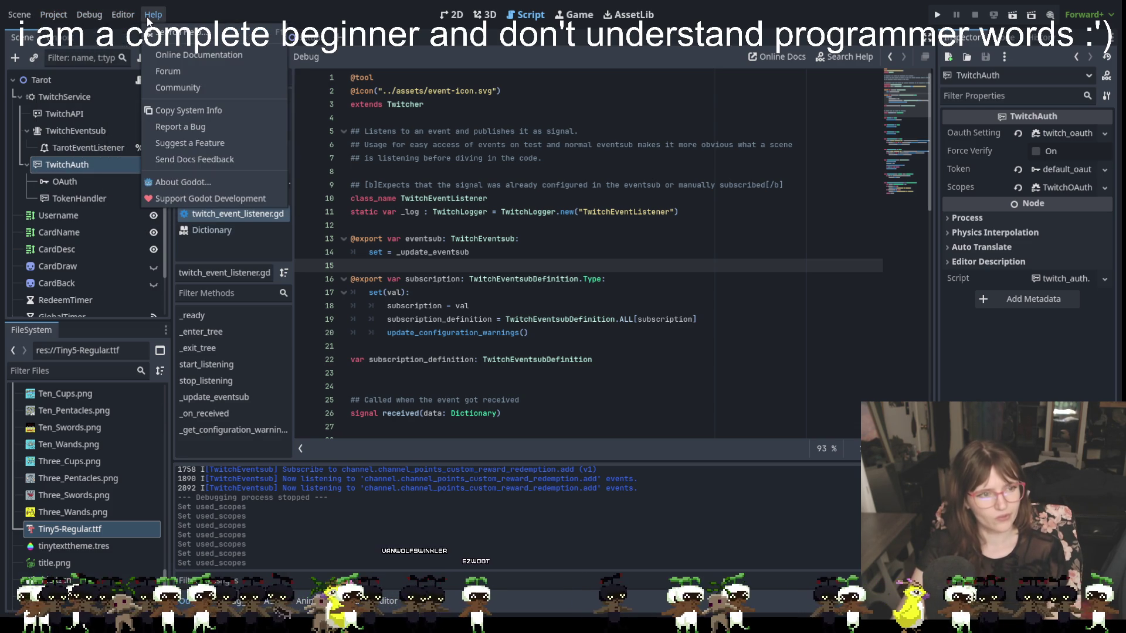
left_click(402, 8)
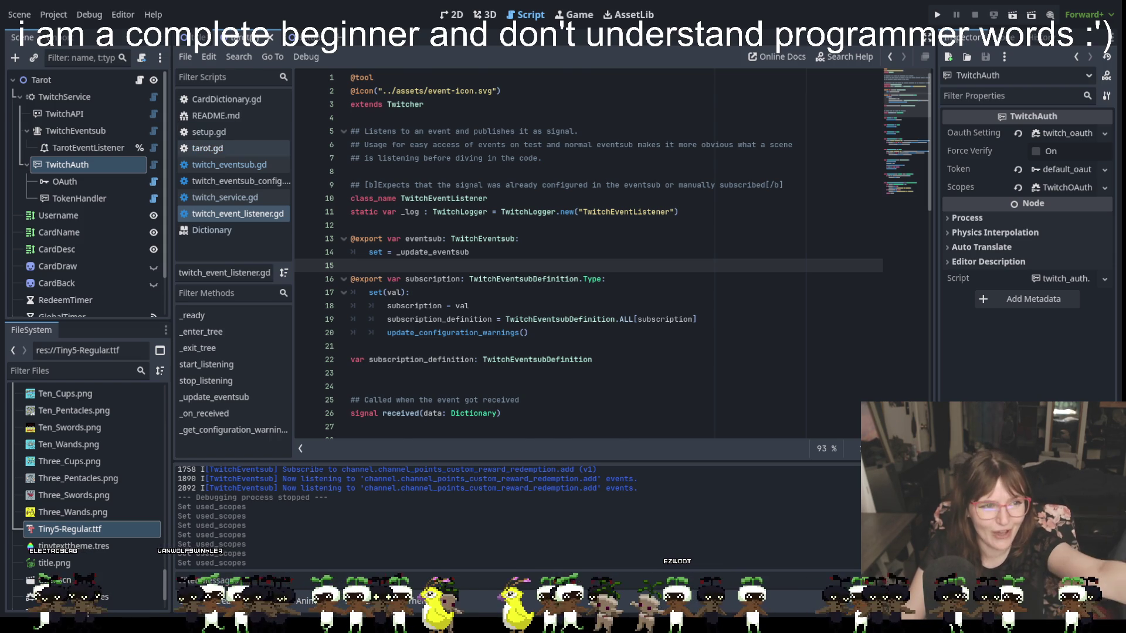
Switch to tarot.gd and bring the 1-card and 3-card subscribe_event calls into view.
scroll(450, 283, "down", 12)
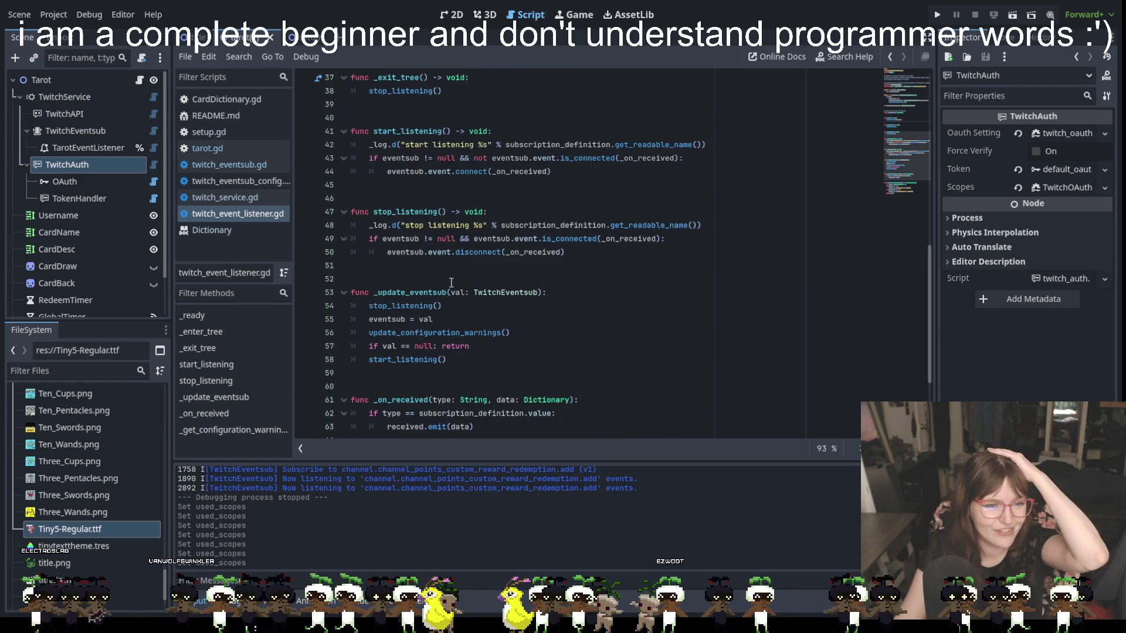
scroll(478, 255, "up", 12)
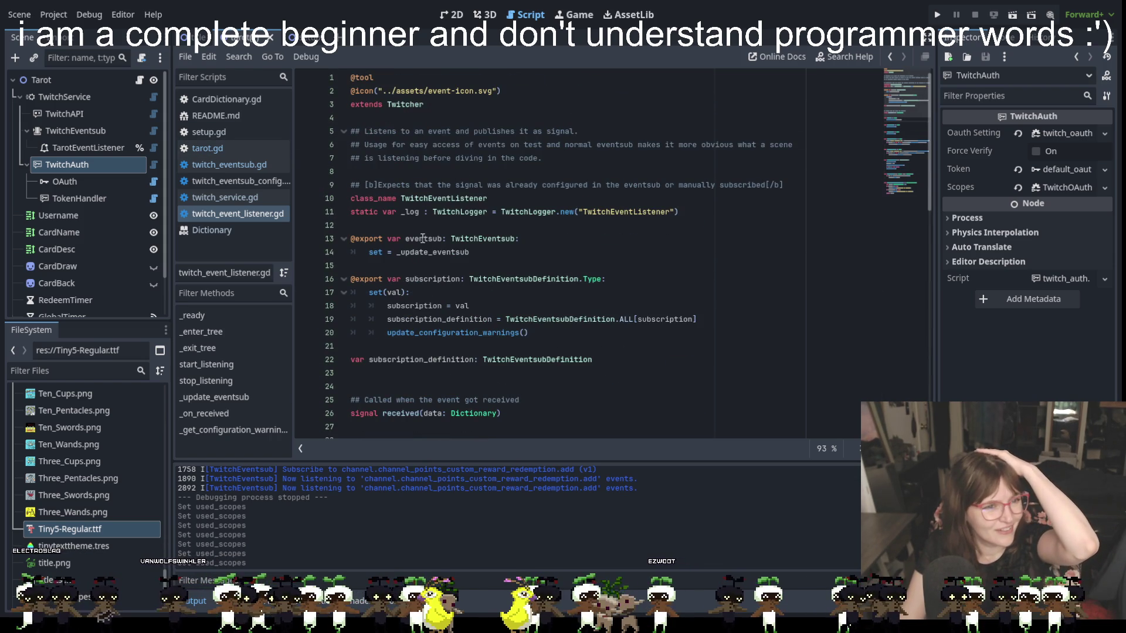
left_click(214, 147)
scroll(560, 246, "down", 5)
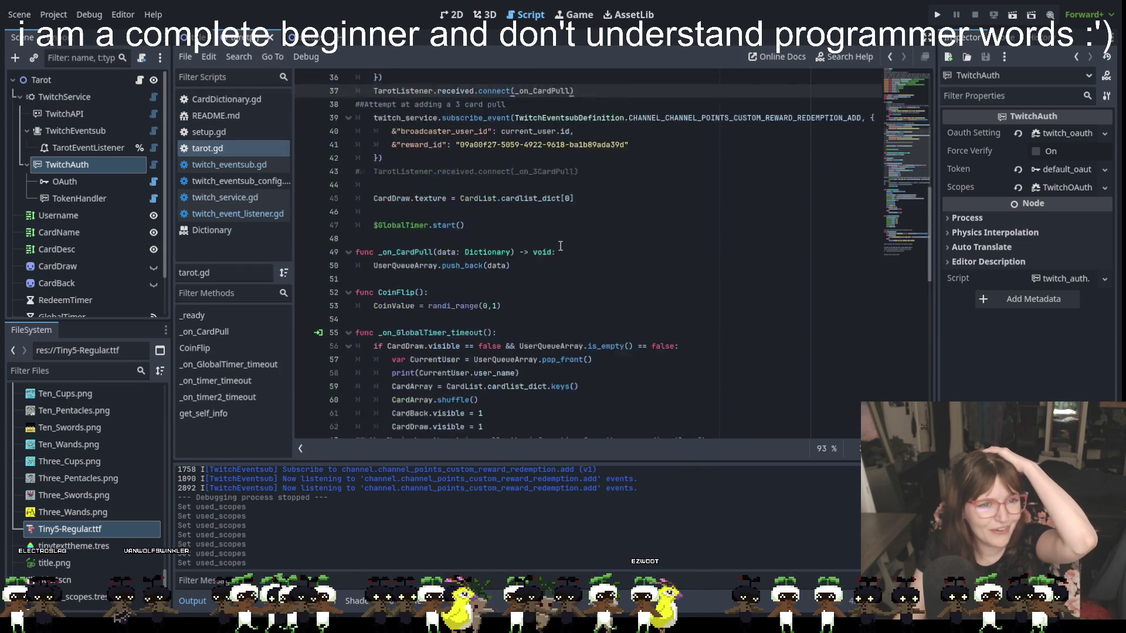
scroll(560, 247, "up", 5)
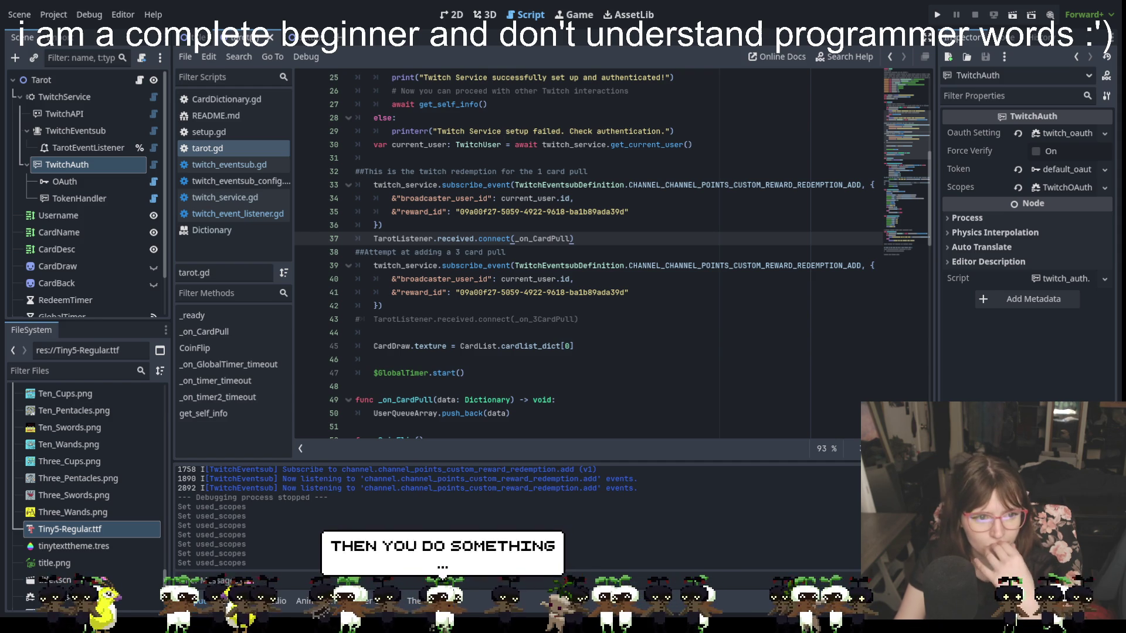
left_click(503, 279)
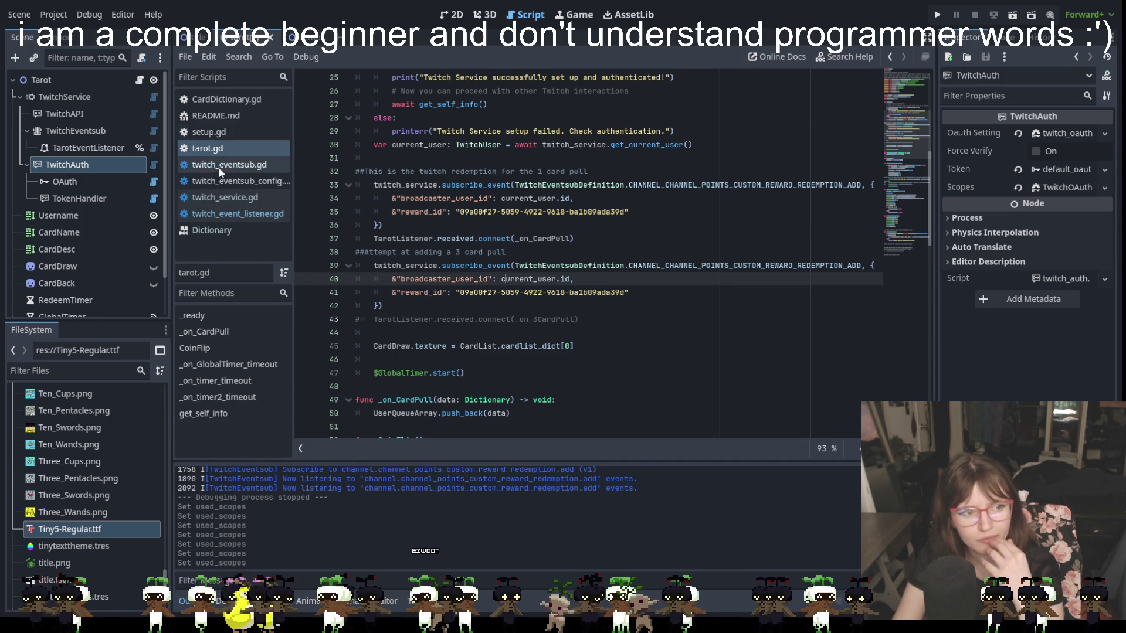
left_click(224, 198)
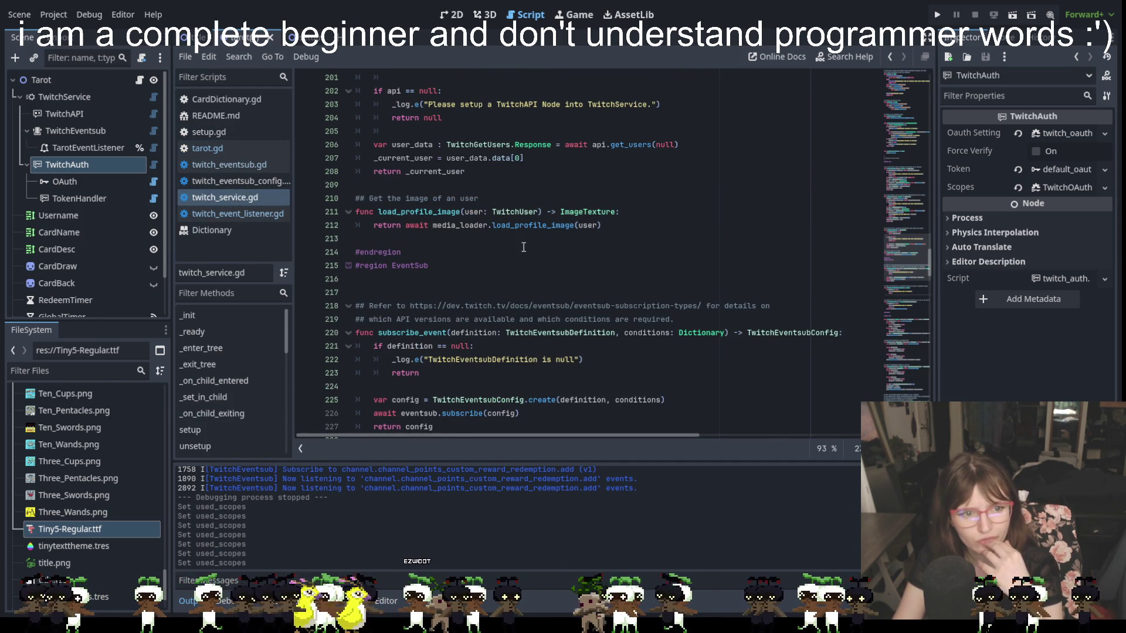
scroll(524, 247, "up", 10)
scroll(524, 247, "up", 20)
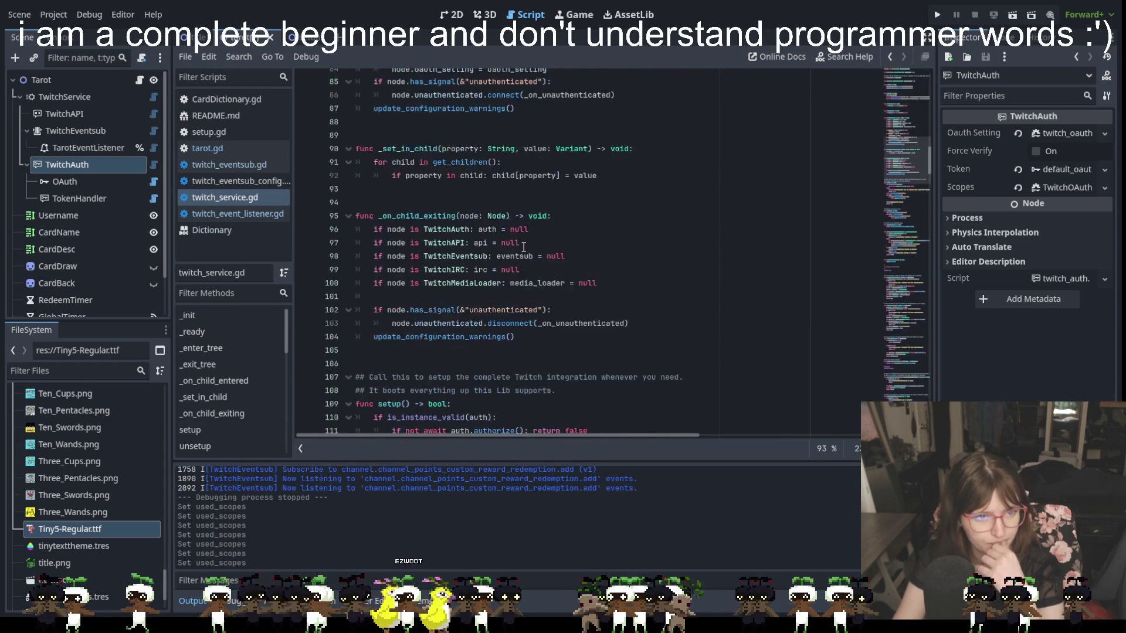
scroll(524, 247, "up", 10)
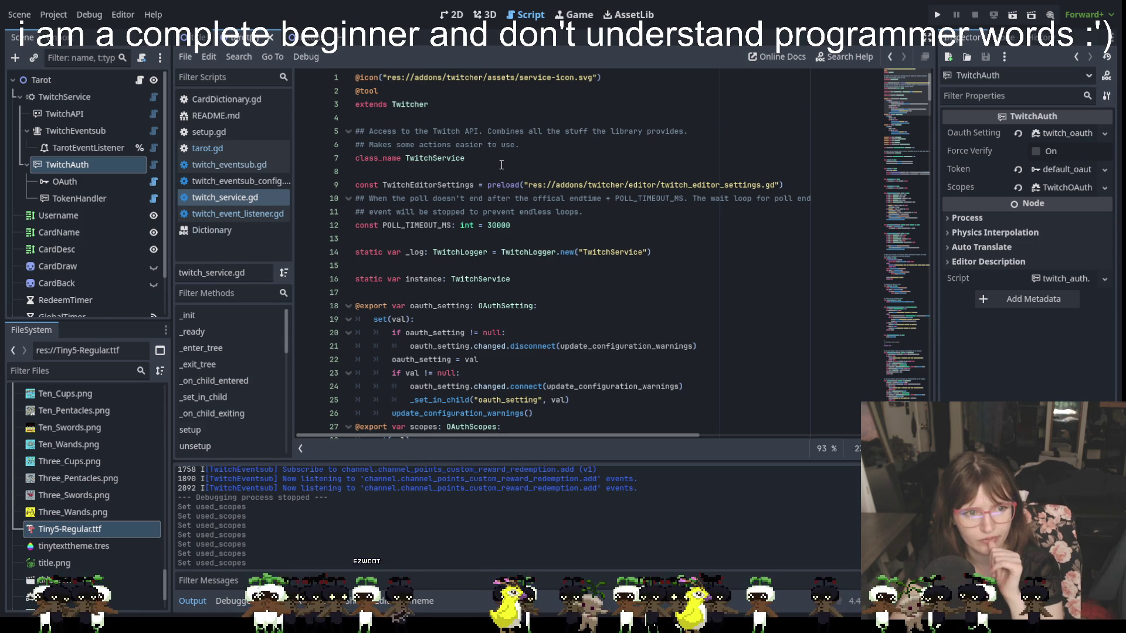
scroll(502, 165, "down", 3)
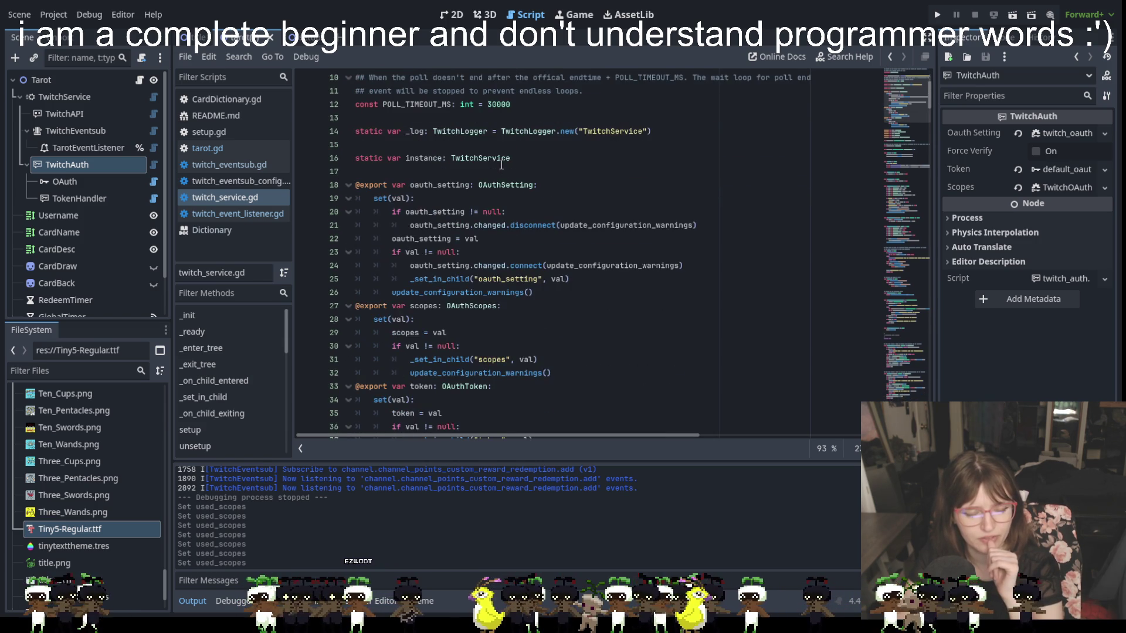
scroll(501, 165, "down", 1)
scroll(501, 165, "down", 1)
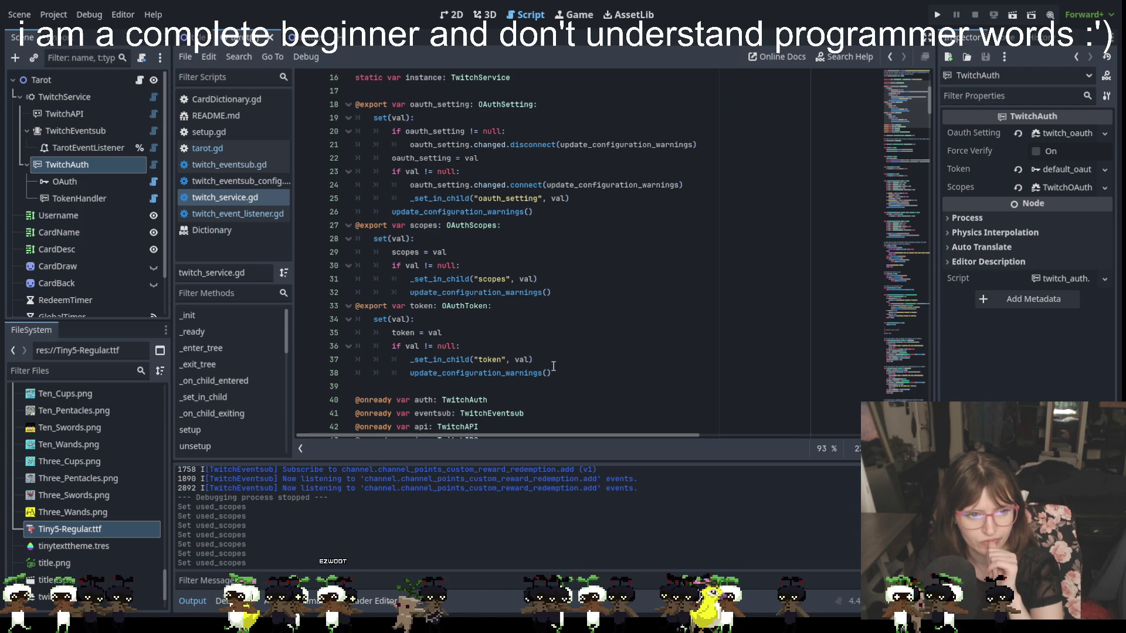
scroll(553, 366, "down", 2)
scroll(553, 366, "down", 1)
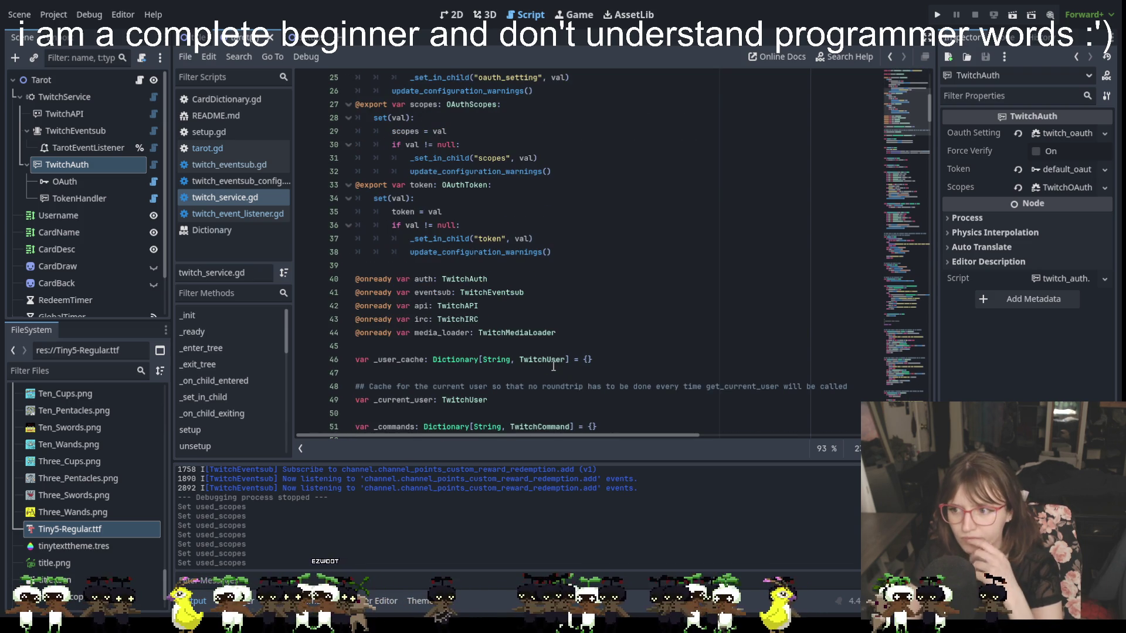
scroll(552, 366, "down", 1)
scroll(552, 366, "down", 2)
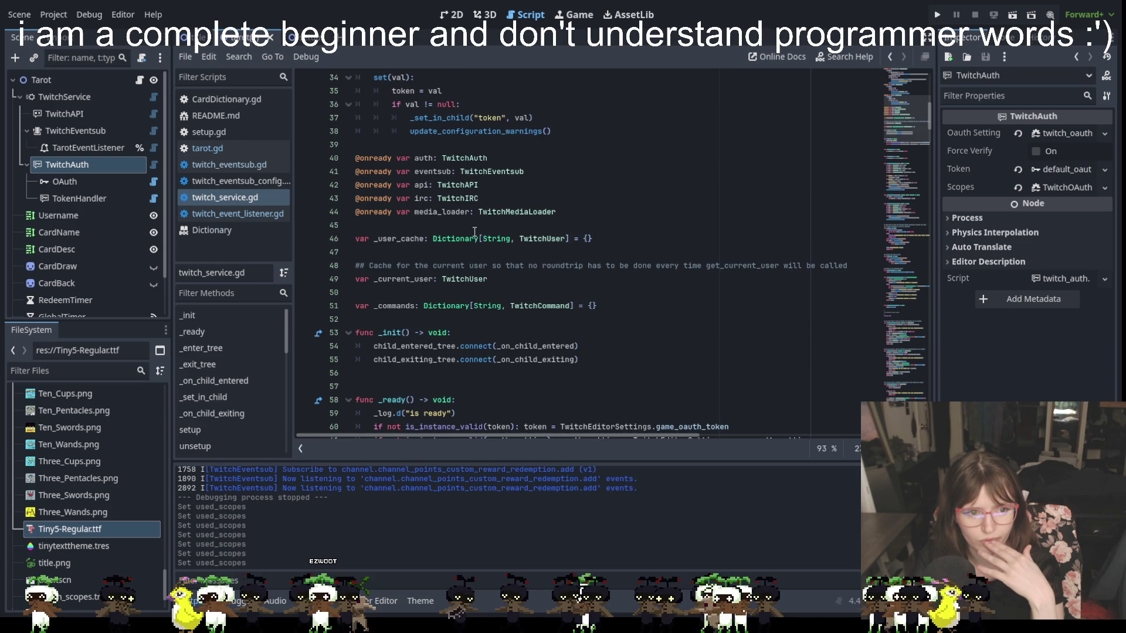
scroll(475, 231, "down", 3)
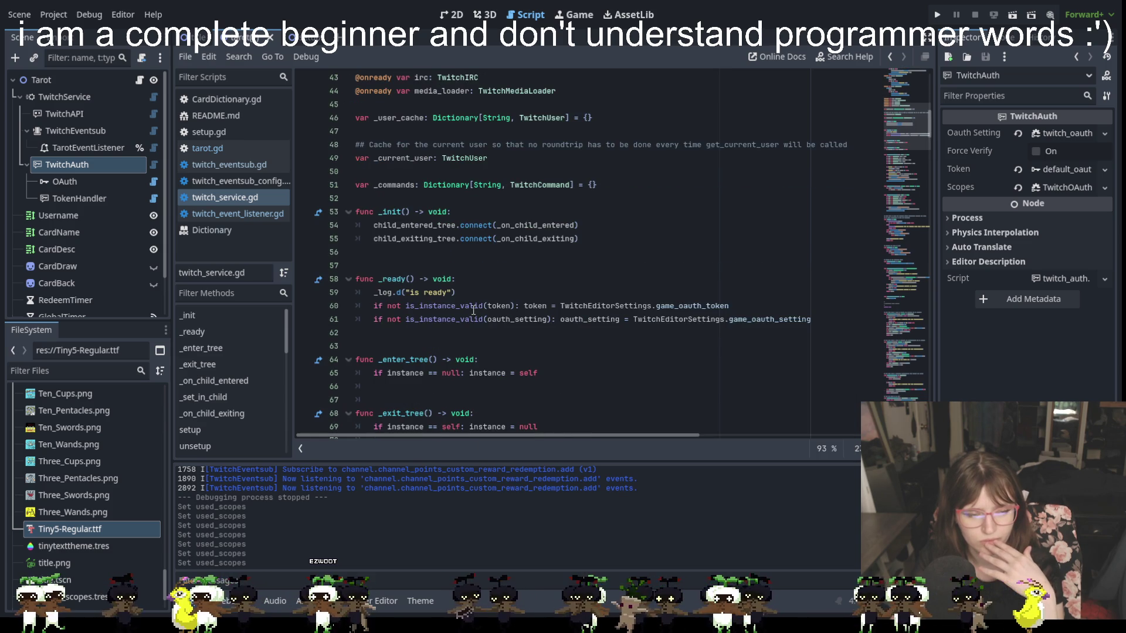
scroll(473, 310, "down", 5)
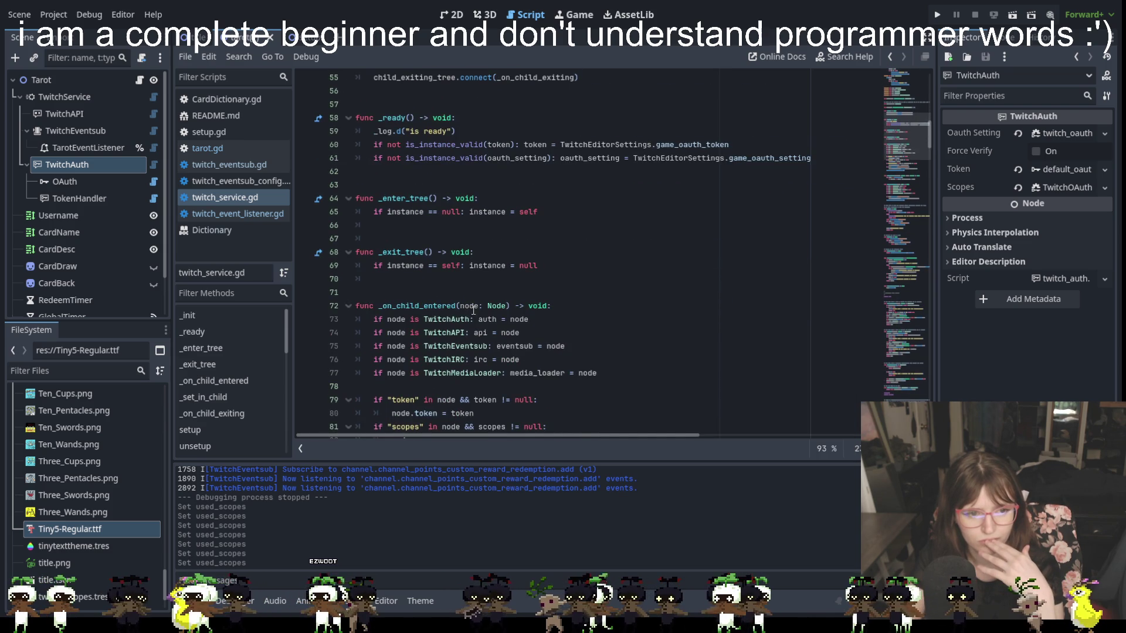
scroll(474, 311, "down", 3)
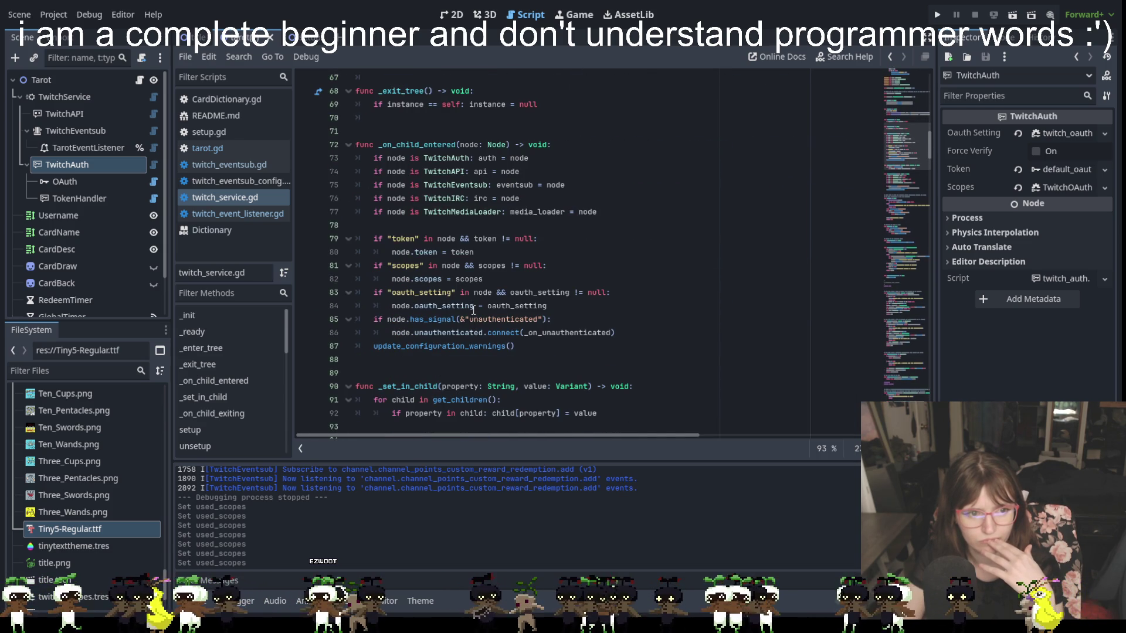
scroll(473, 311, "down", 9)
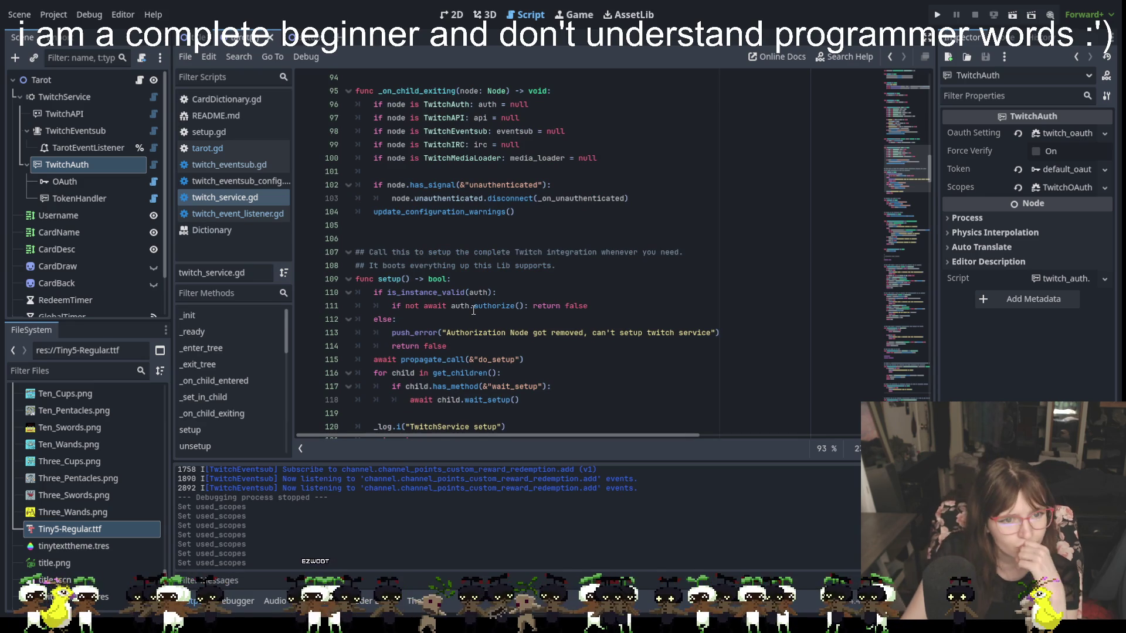
scroll(522, 269, "down", 3)
scroll(556, 258, "down", 3)
scroll(555, 258, "down", 4)
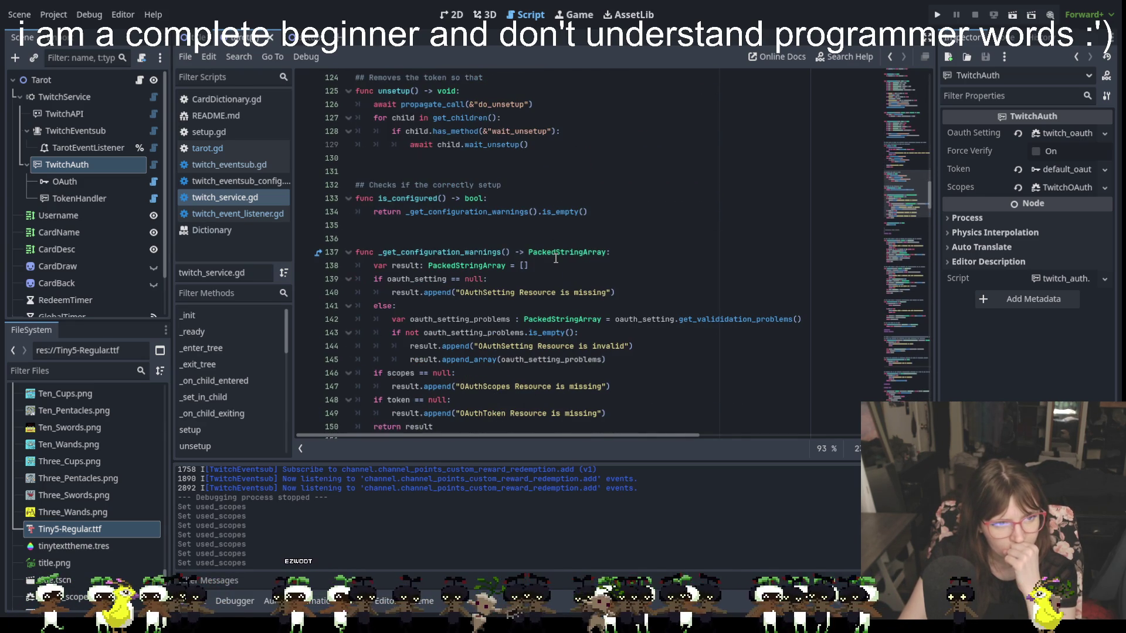
scroll(556, 258, "down", 2)
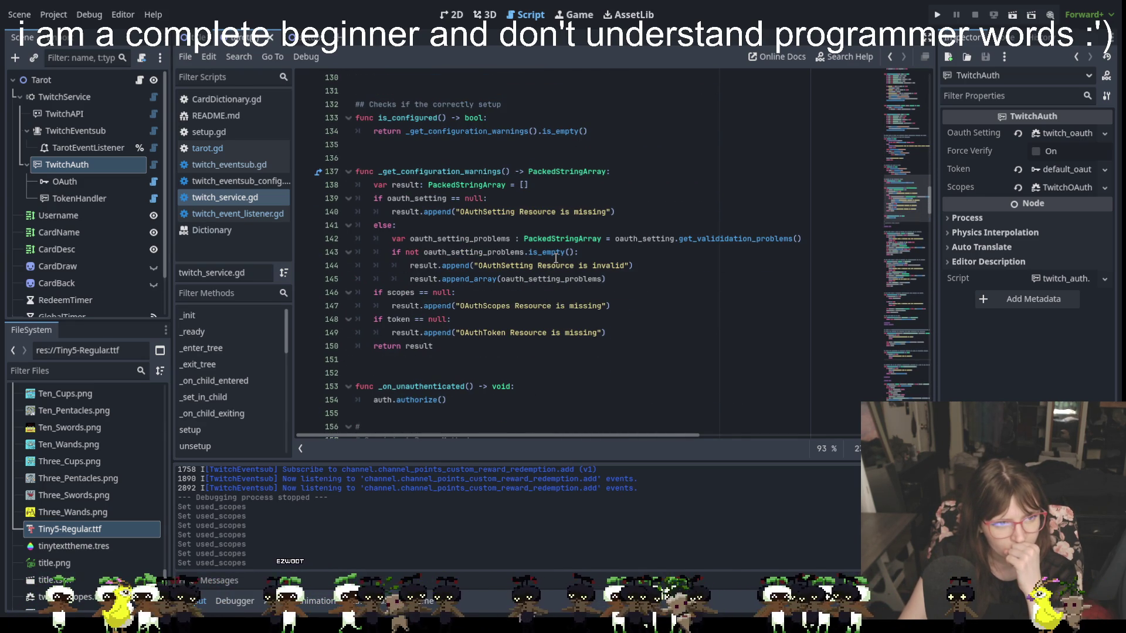
scroll(556, 258, "down", 1)
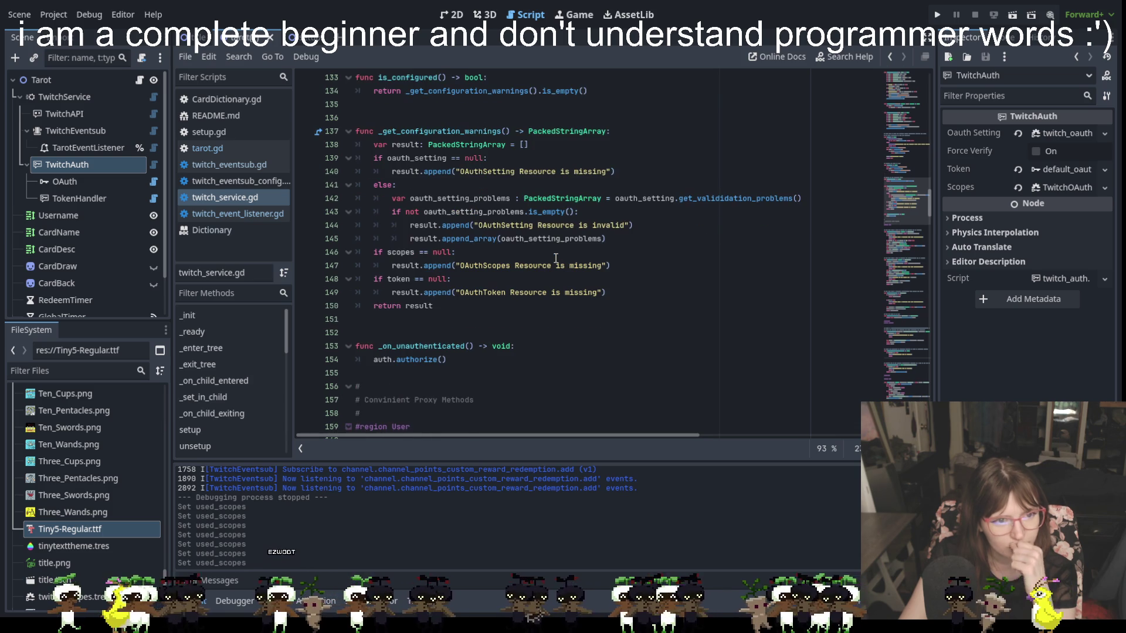
scroll(556, 258, "down", 6)
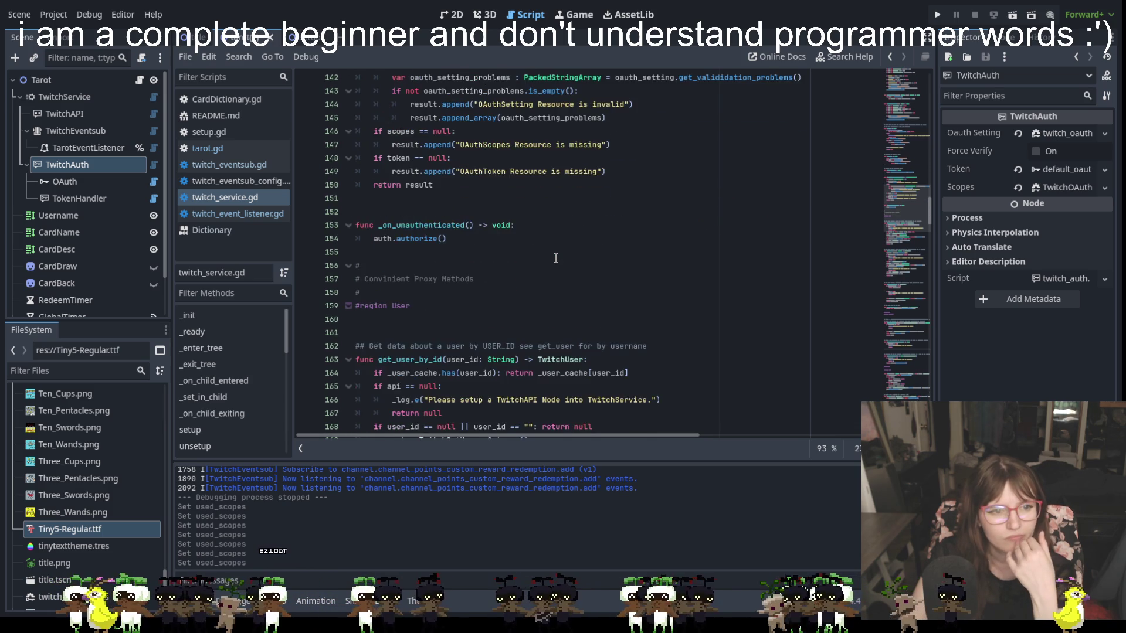
scroll(556, 258, "down", 3)
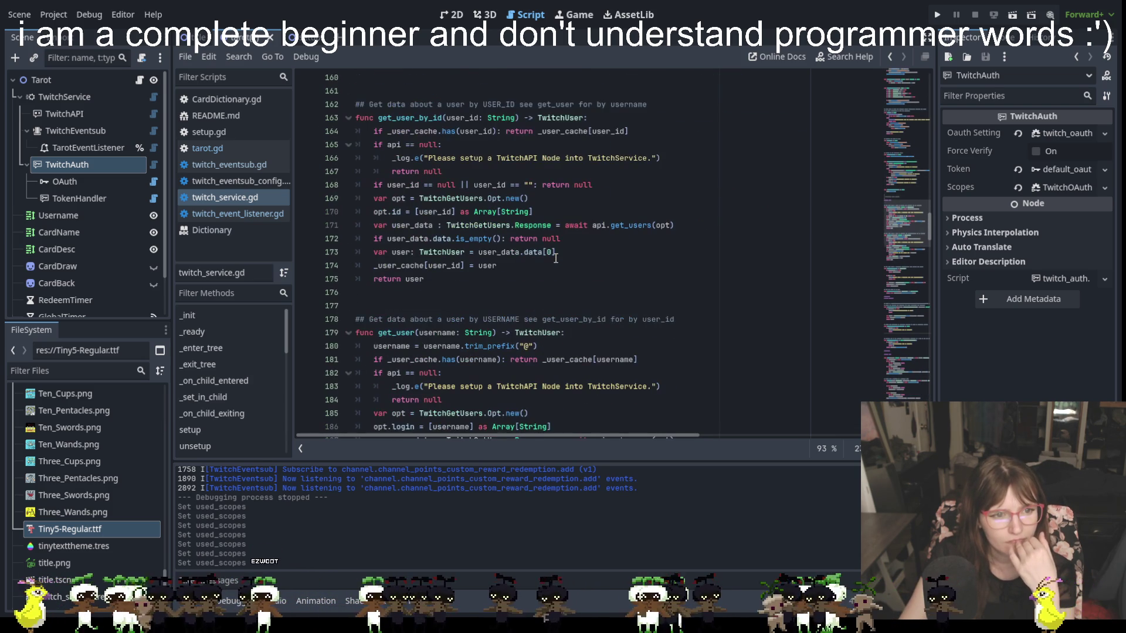
scroll(556, 258, "down", 2)
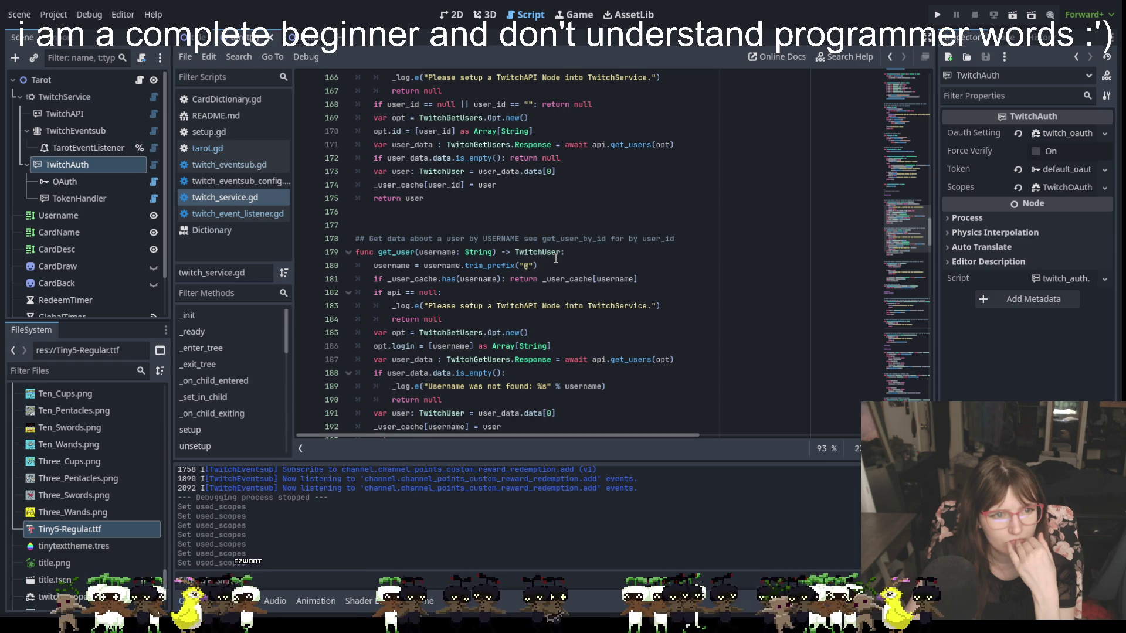
scroll(556, 258, "down", 1)
scroll(556, 258, "down", 9)
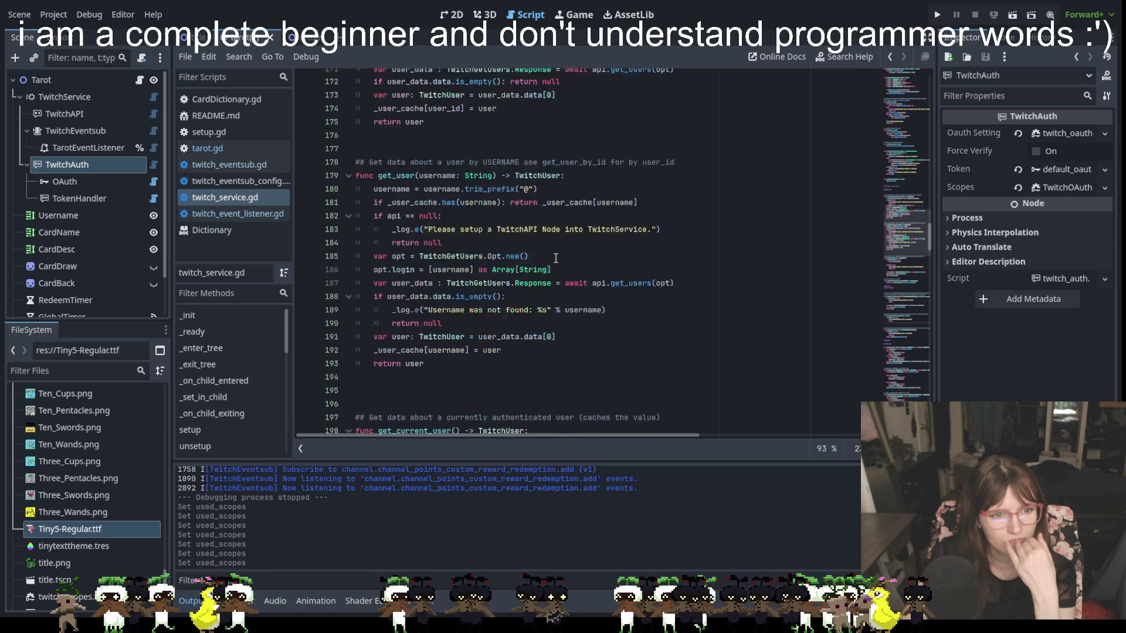
scroll(555, 258, "down", 5)
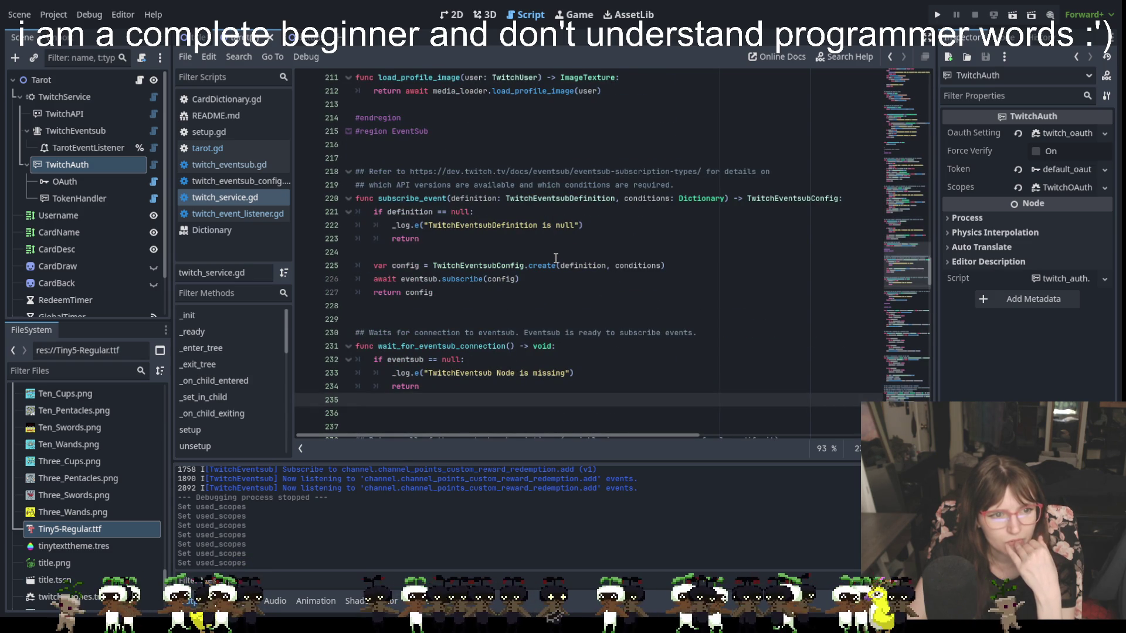
scroll(556, 258, "down", 4)
scroll(556, 258, "down", 1)
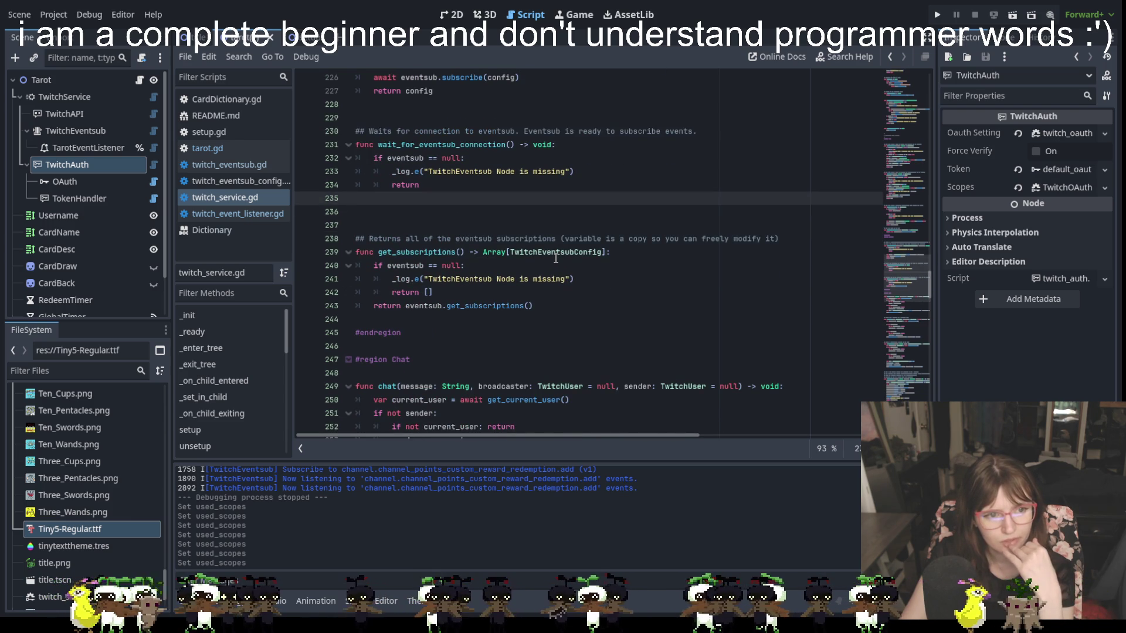
scroll(556, 258, "down", 3)
scroll(556, 258, "down", 10)
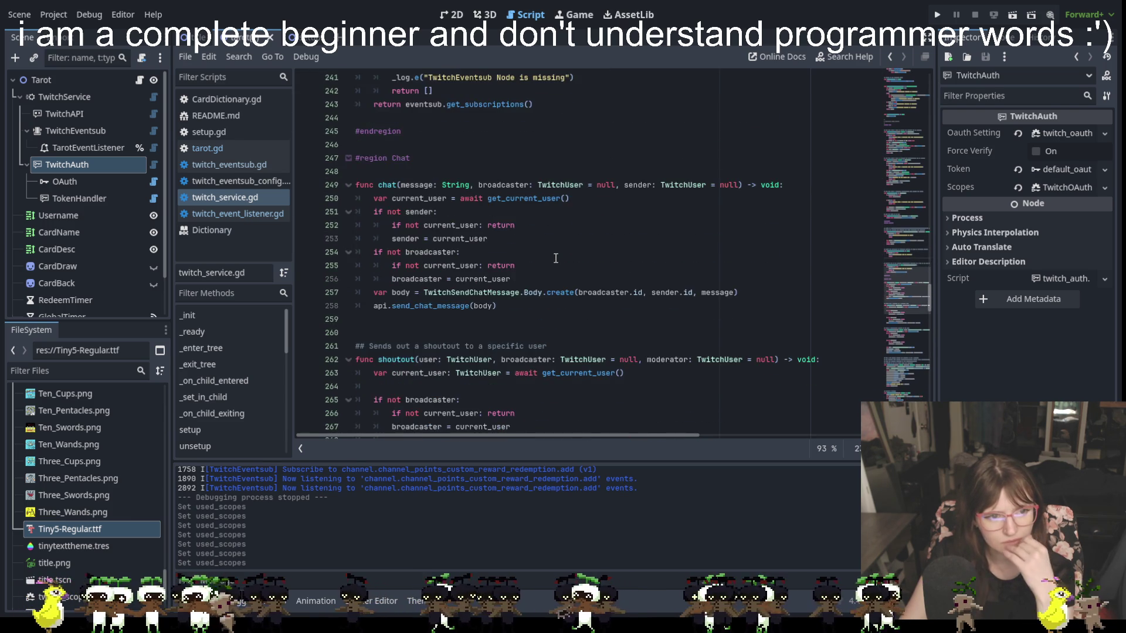
scroll(556, 258, "down", 17)
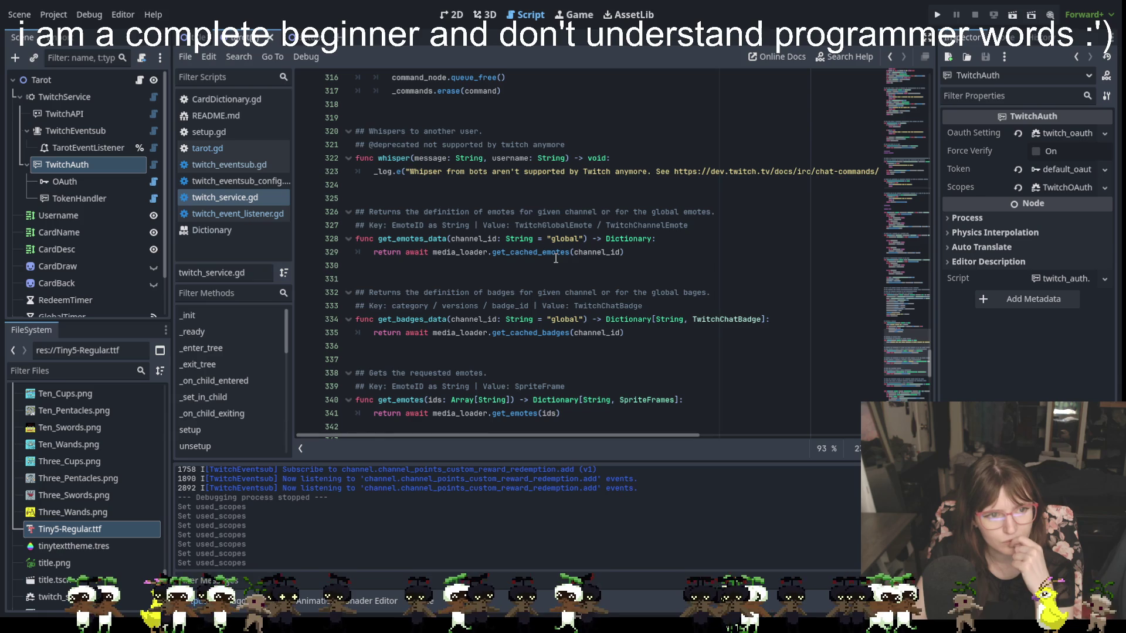
scroll(556, 258, "down", 7)
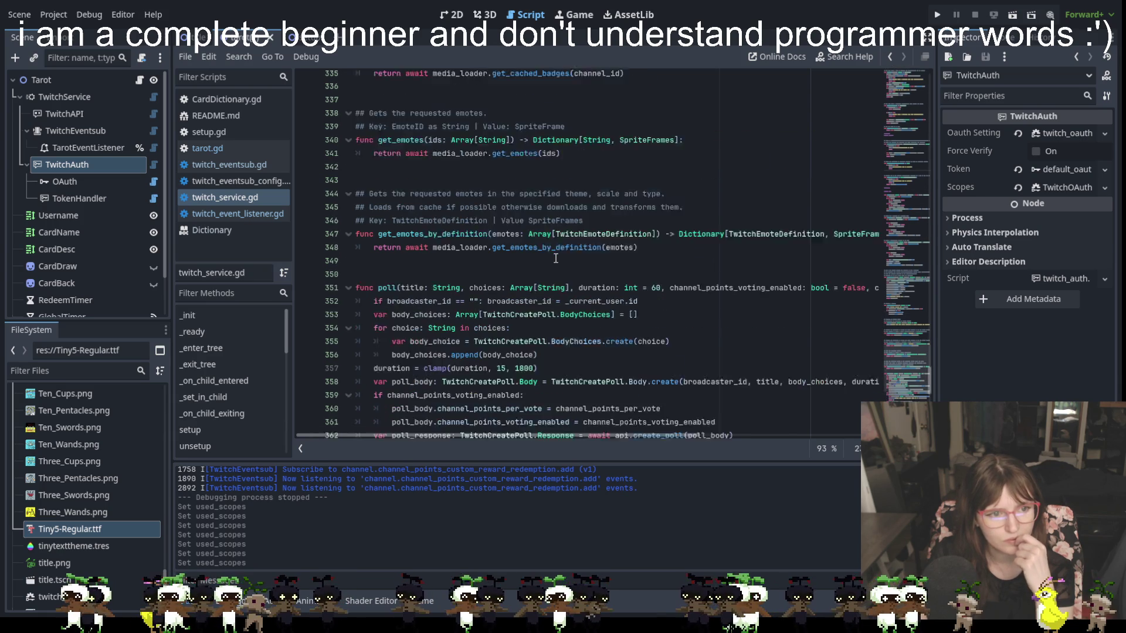
scroll(555, 258, "down", 13)
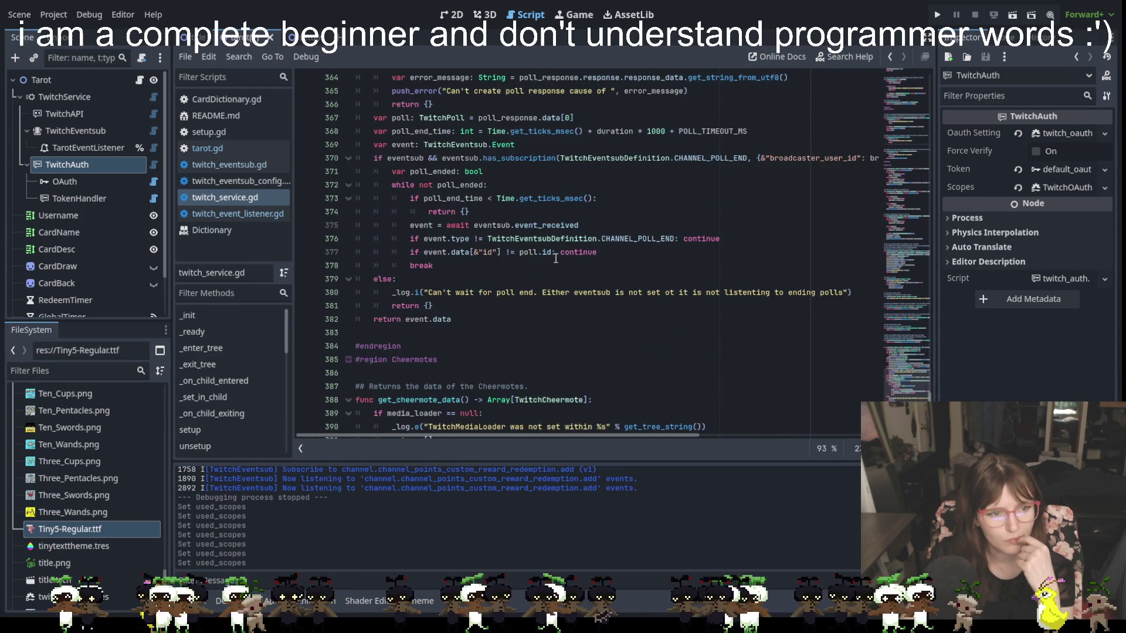
scroll(556, 257, "up", 16)
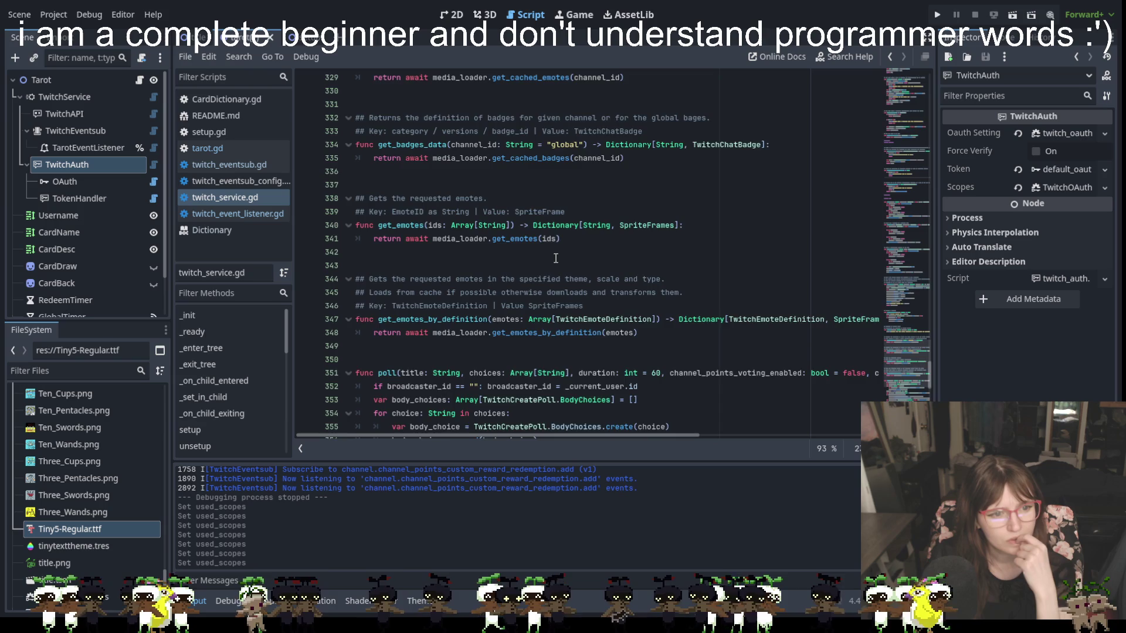
scroll(556, 257, "up", 4)
scroll(556, 258, "up", 12)
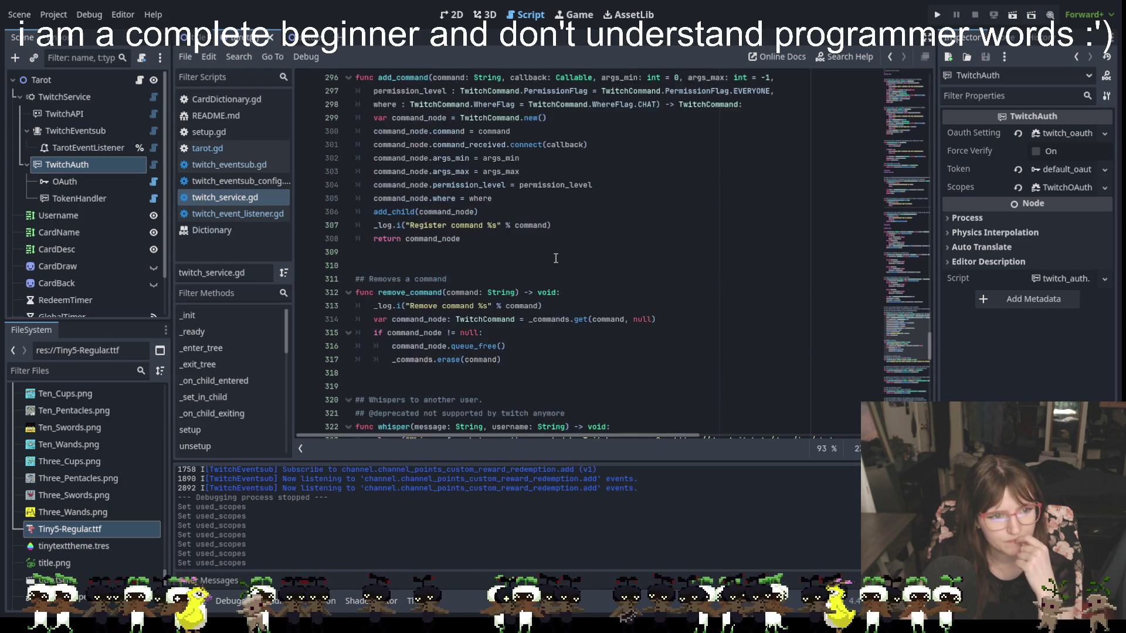
scroll(555, 258, "up", 9)
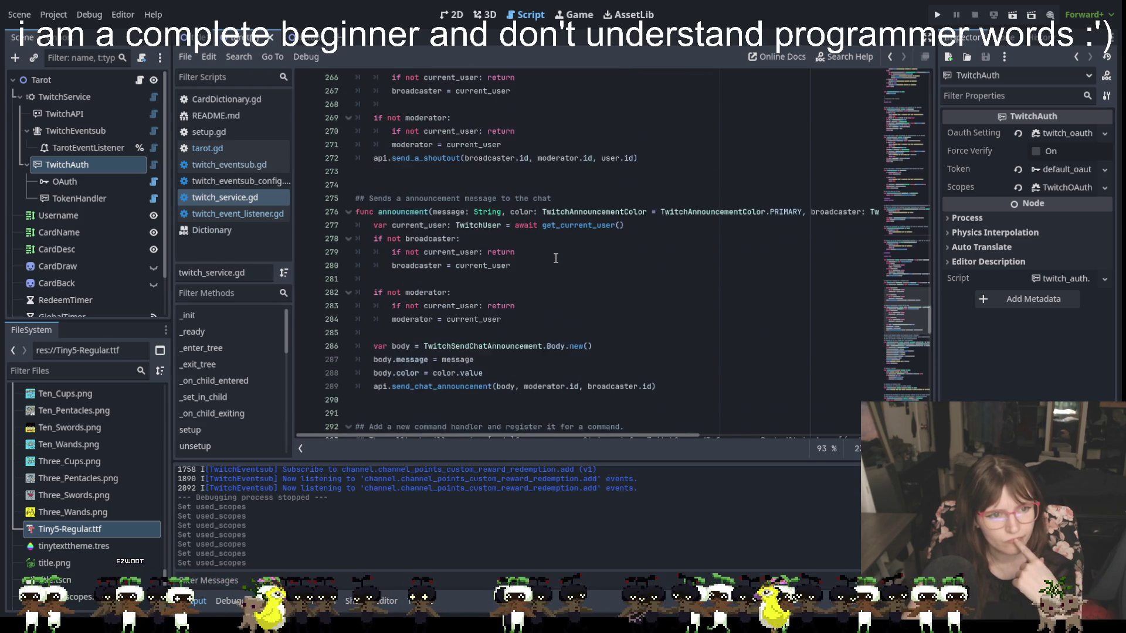
scroll(555, 258, "up", 5)
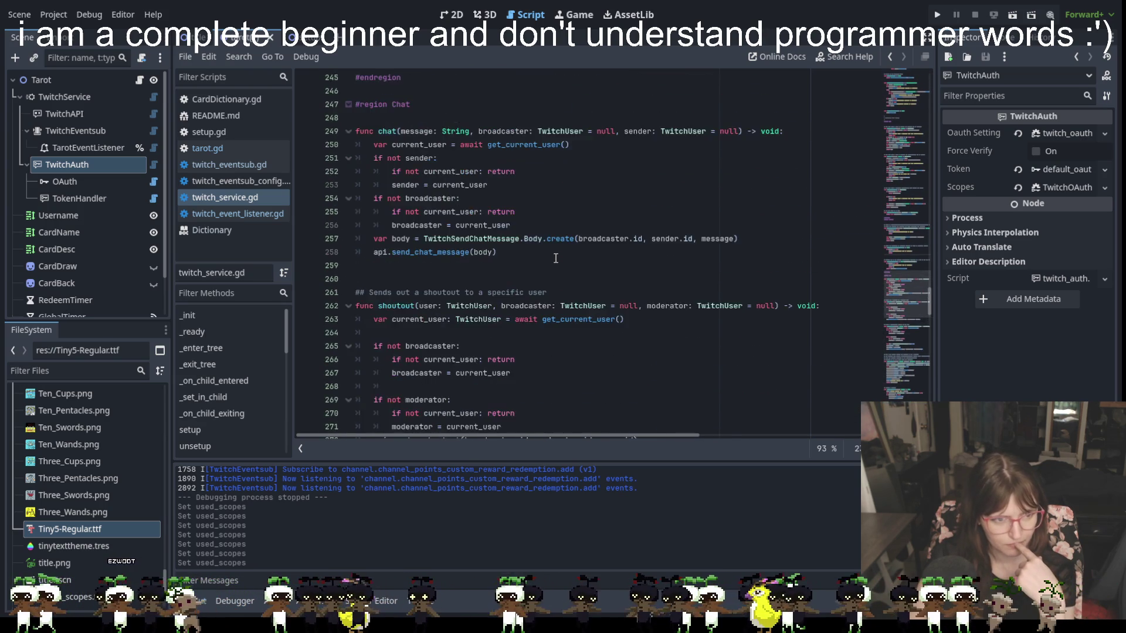
scroll(556, 258, "up", 1)
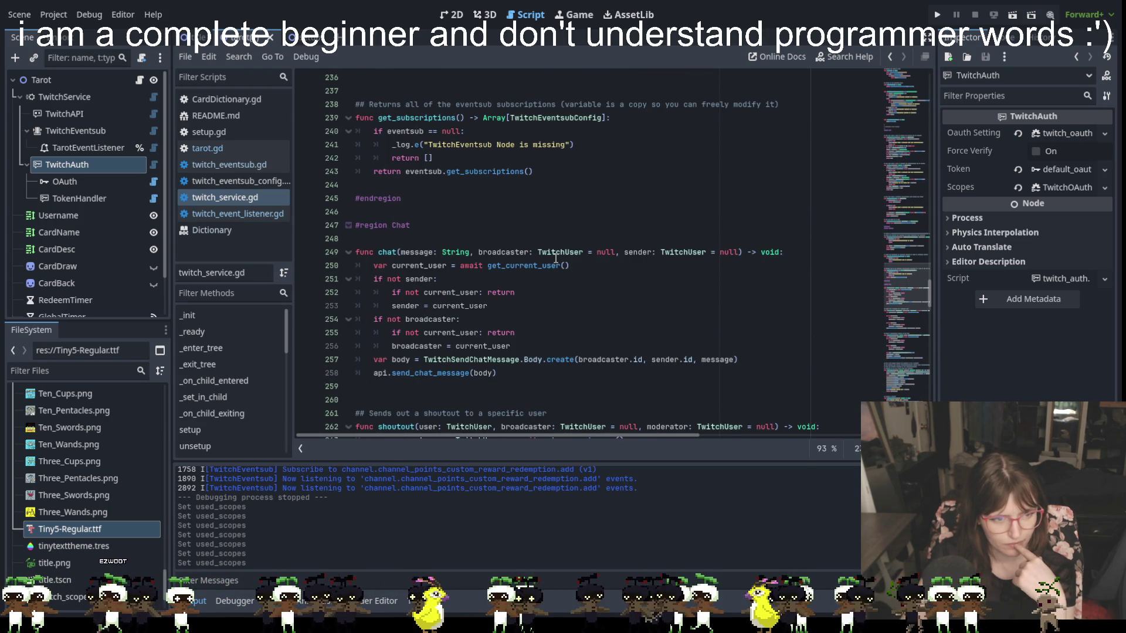
scroll(555, 258, "up", 4)
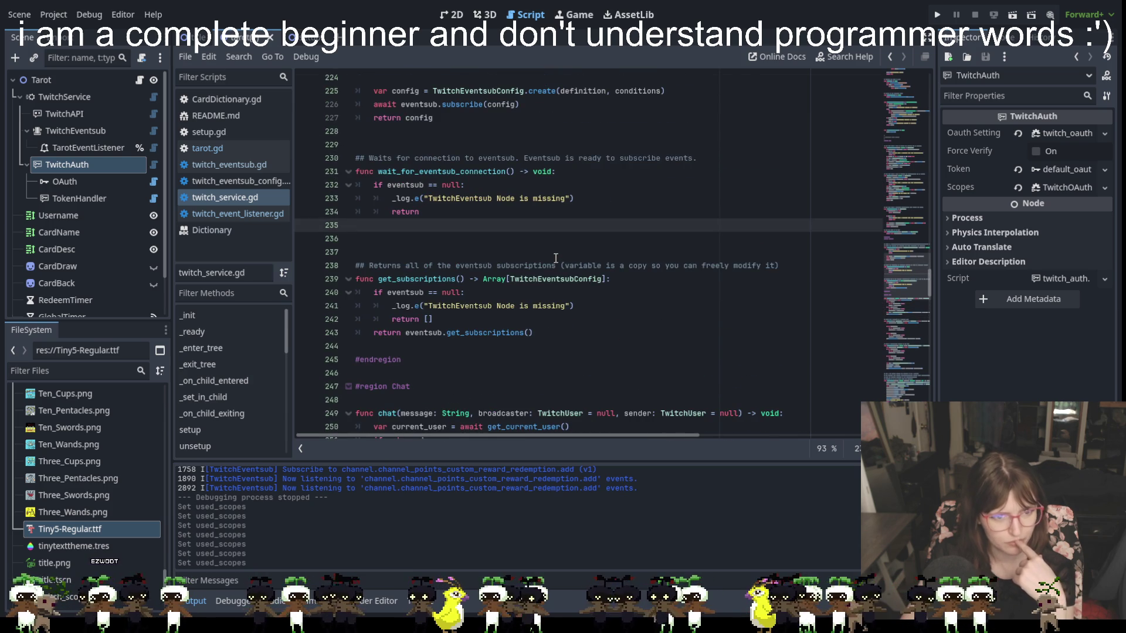
scroll(556, 258, "up", 2)
scroll(556, 259, "up", 3)
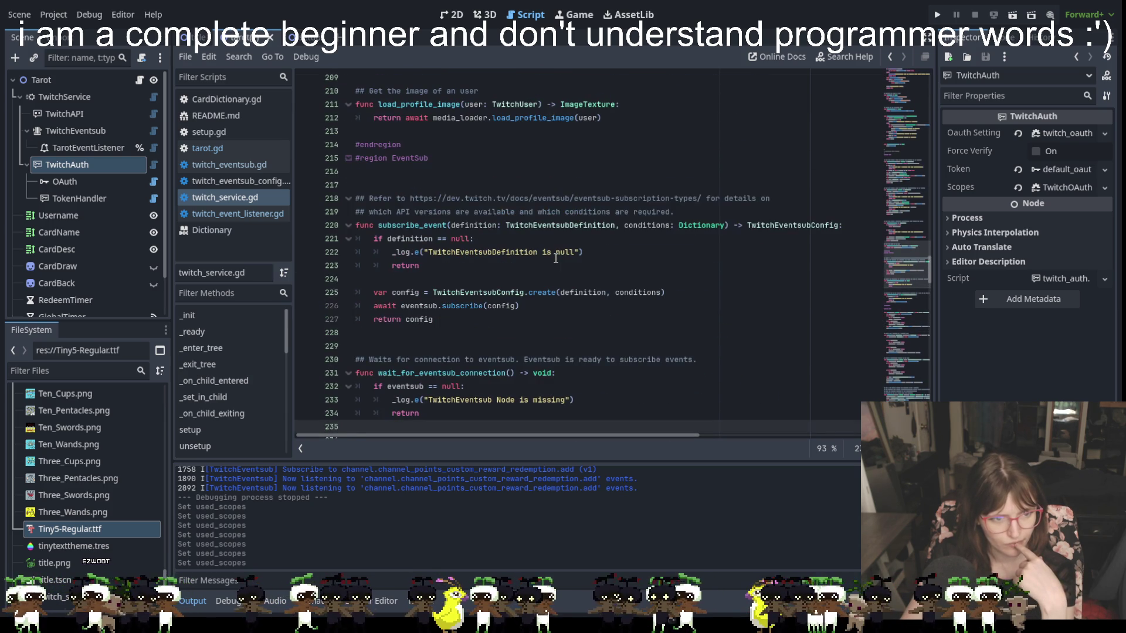
scroll(556, 258, "up", 2)
scroll(555, 258, "up", 3)
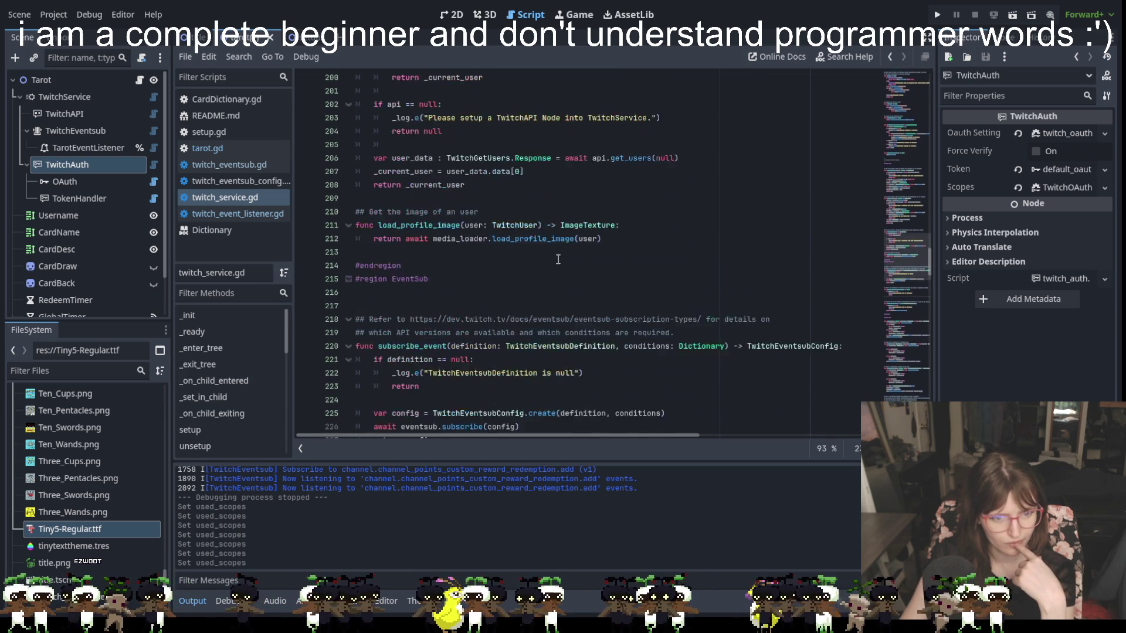
scroll(558, 259, "up", 3)
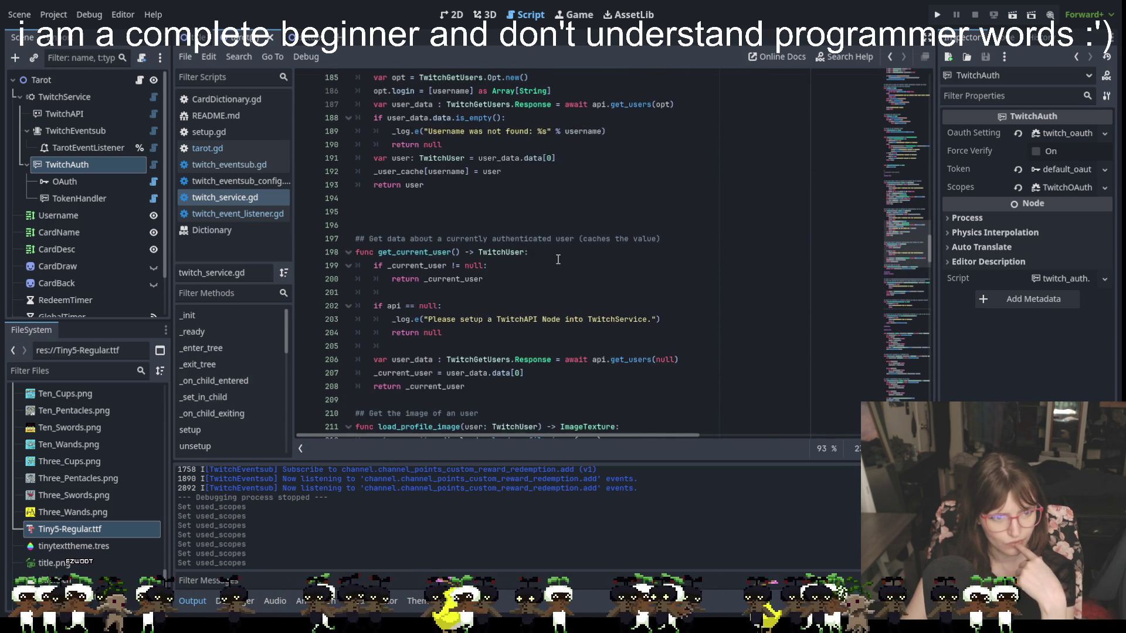
scroll(558, 259, "up", 11)
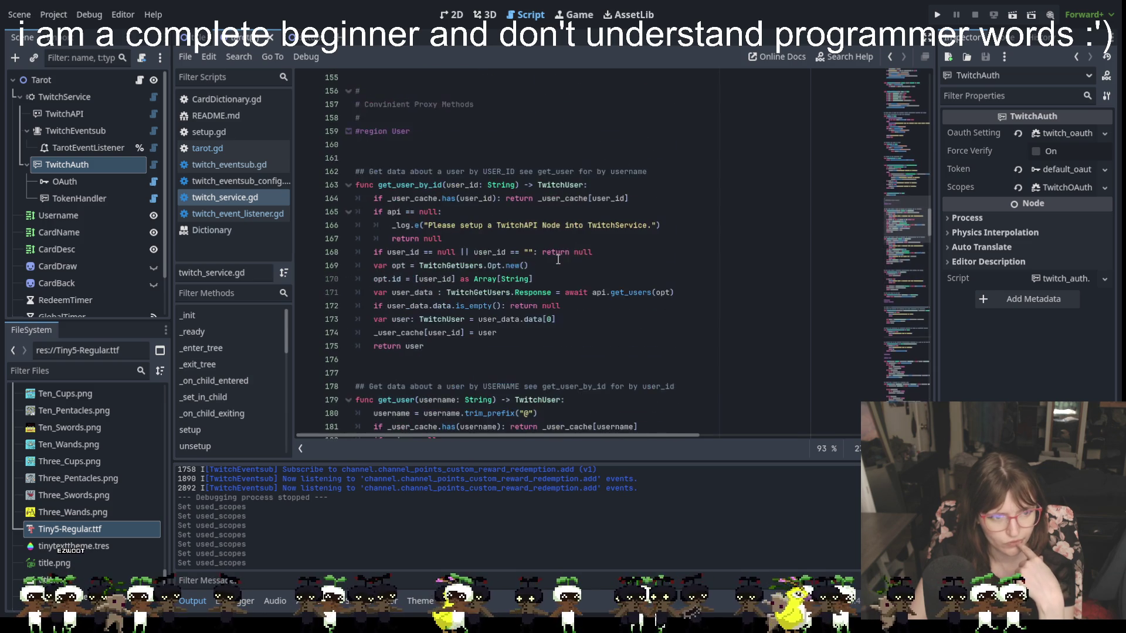
scroll(557, 259, "up", 5)
scroll(557, 260, "up", 11)
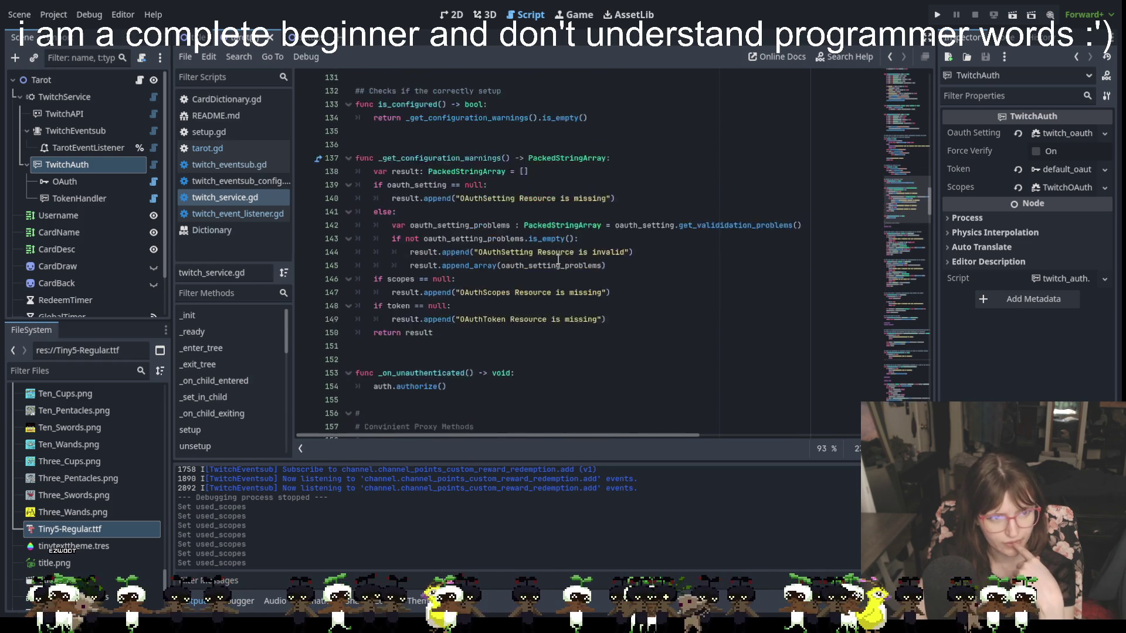
scroll(558, 259, "up", 11)
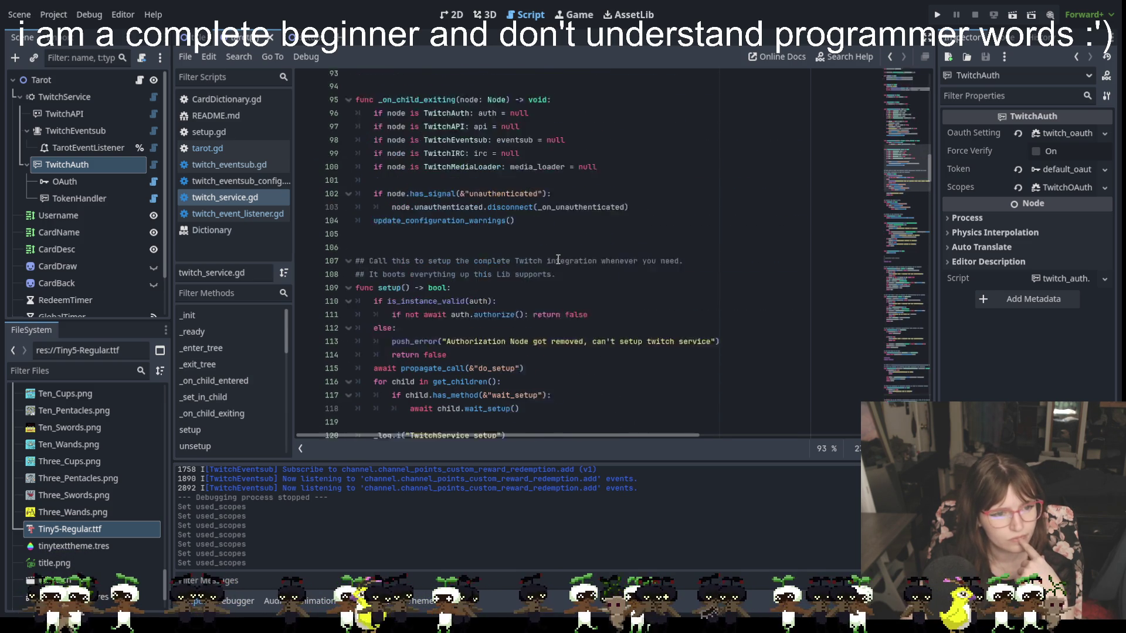
scroll(557, 259, "down", 3)
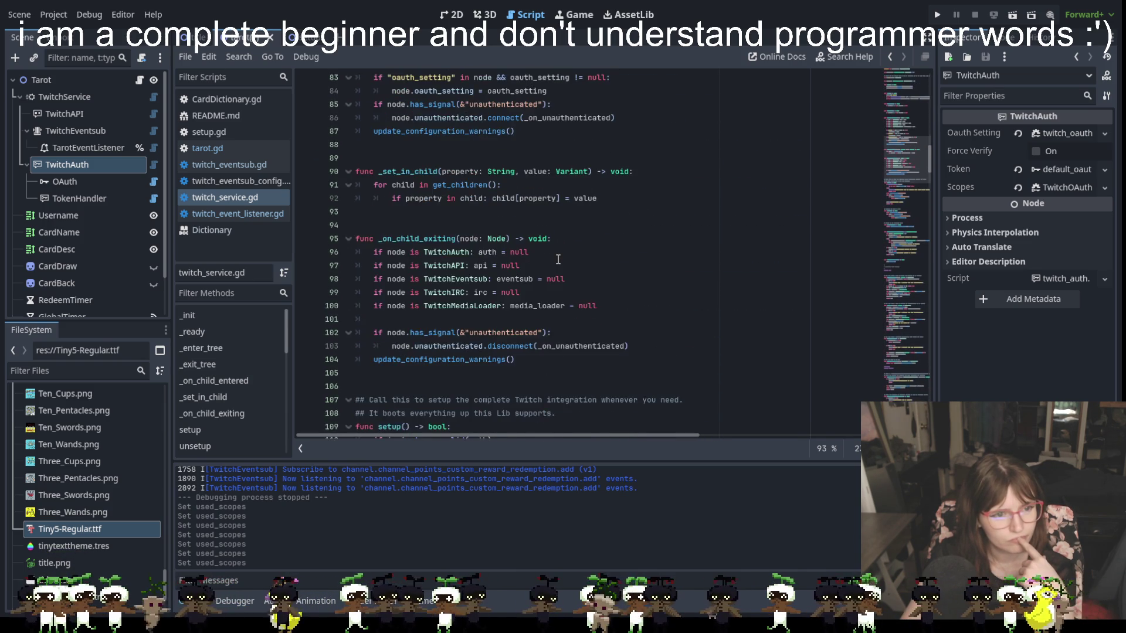
scroll(557, 259, "up", 5)
scroll(558, 259, "up", 19)
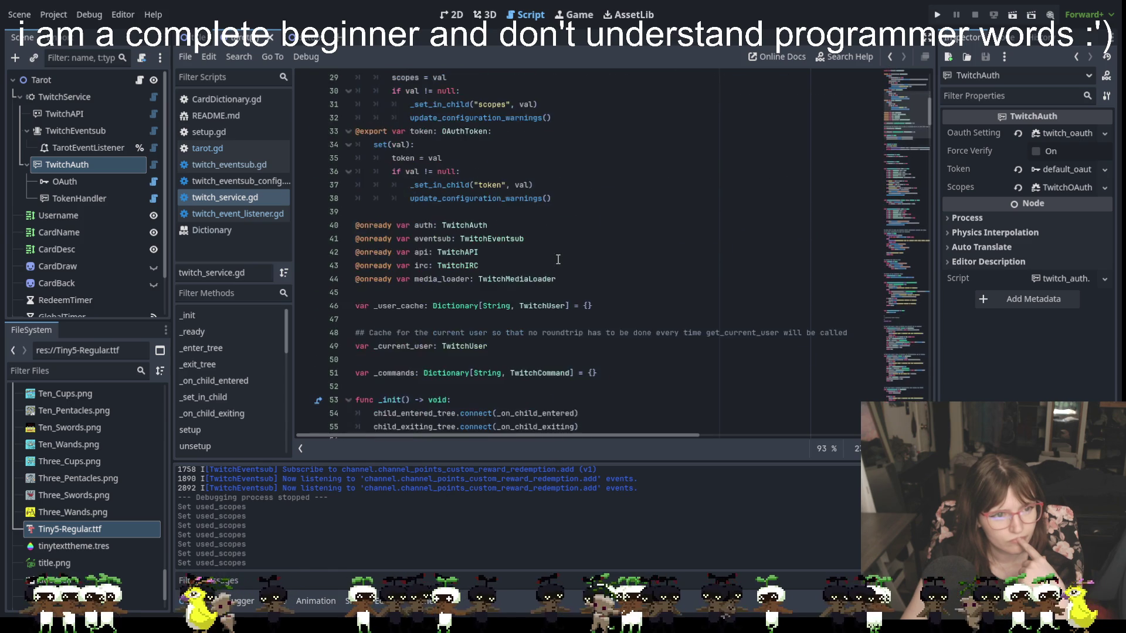
scroll(557, 259, "up", 3)
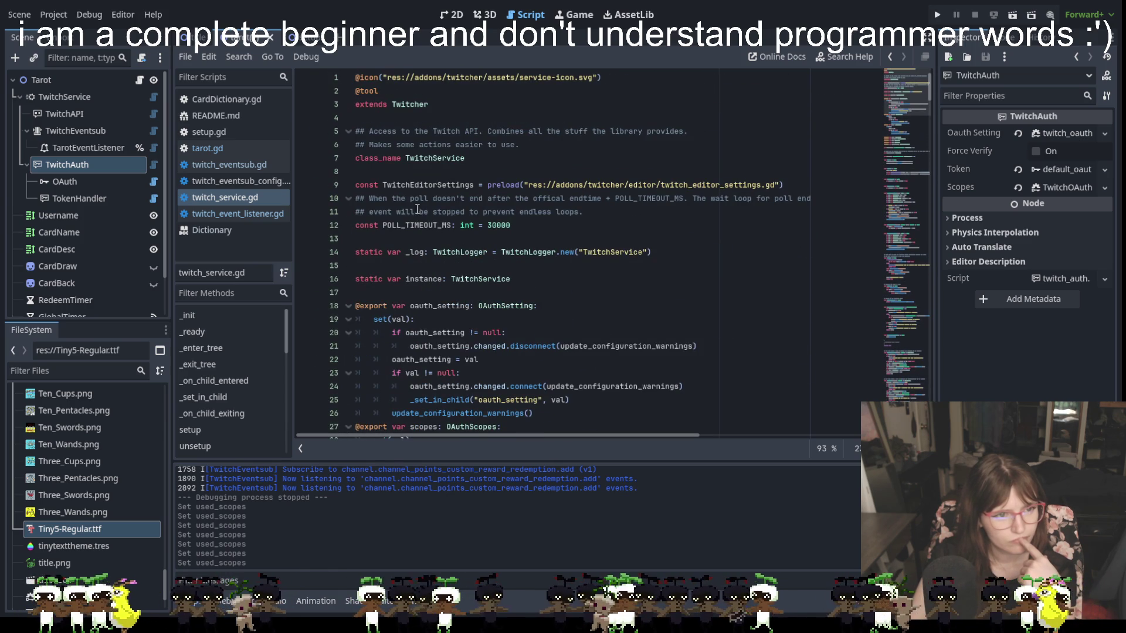
Open twitch_event_listener.gd and scroll through its code.
left_click(241, 213)
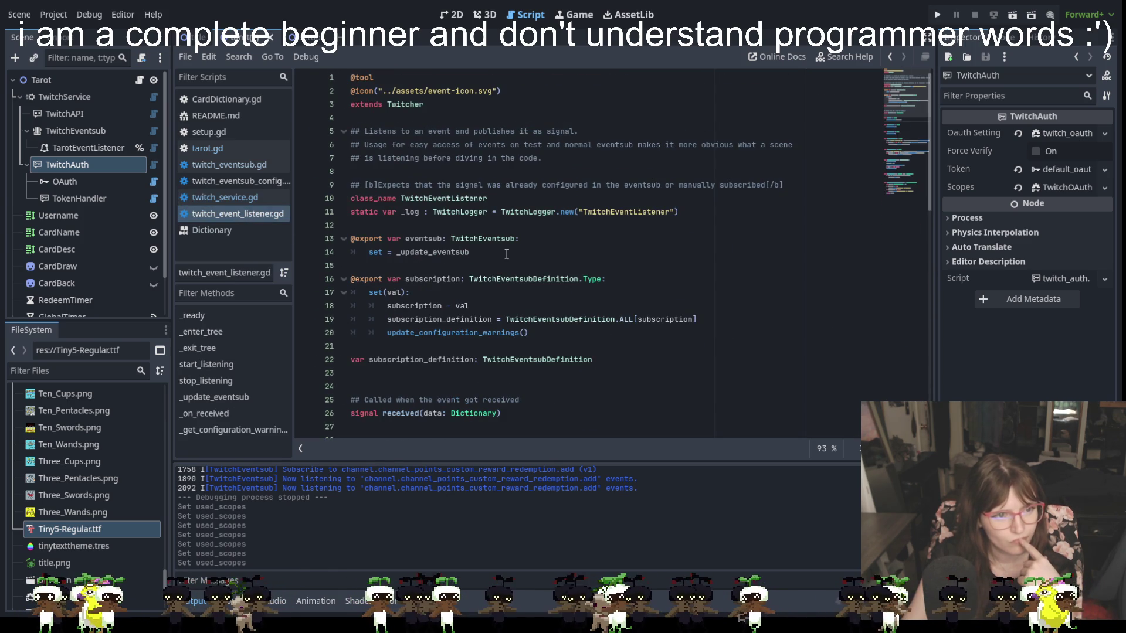
scroll(511, 254, "down", 5)
scroll(511, 254, "down", 7)
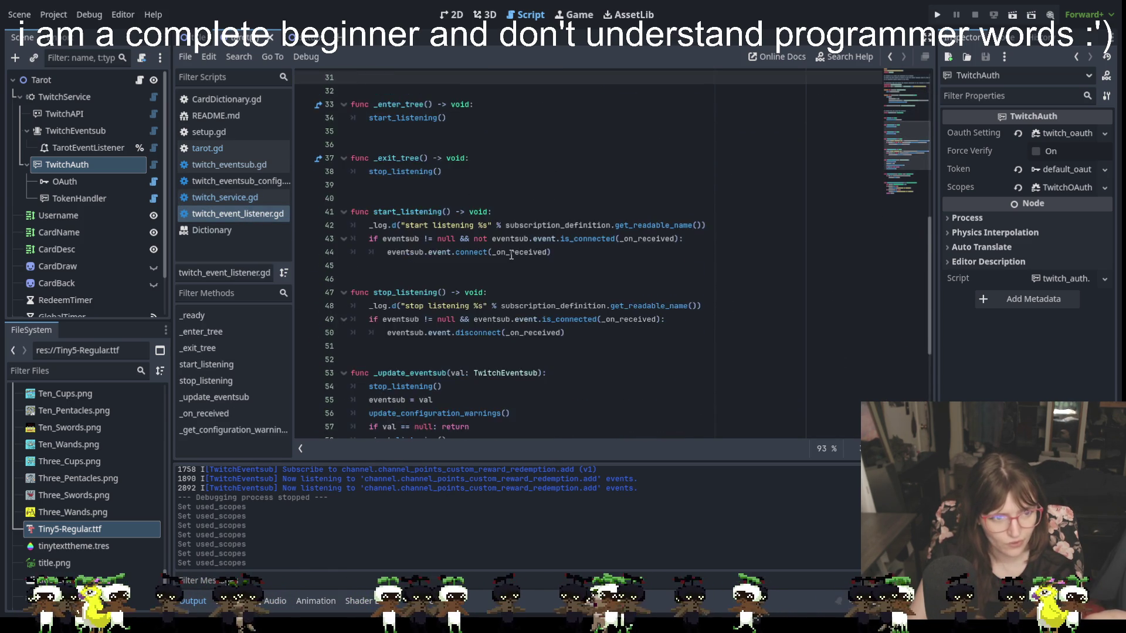
scroll(510, 254, "down", 3)
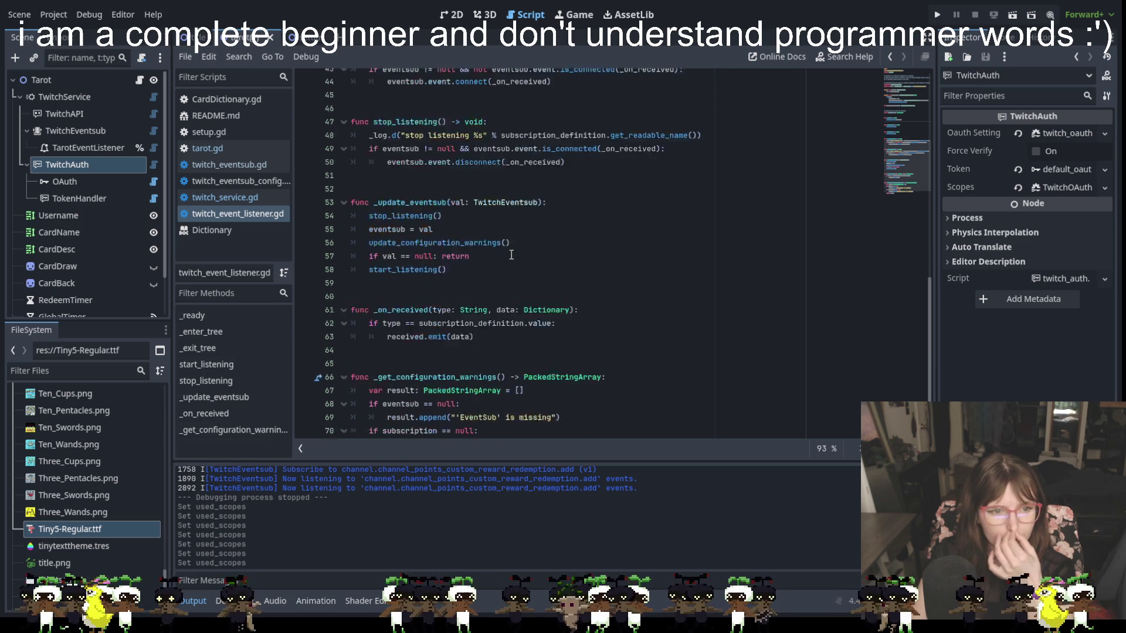
scroll(510, 254, "up", 15)
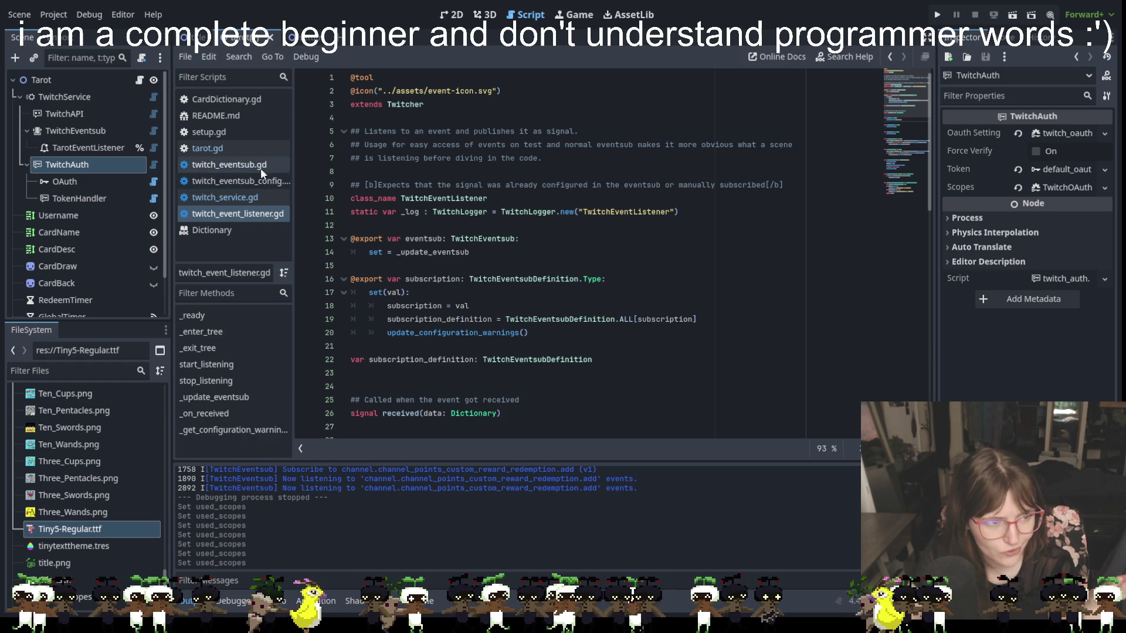
Scroll twitch_eventsub.gd past subscribe(), then view tarot.gd's card-pull redemption subscriptions.
left_click(227, 167)
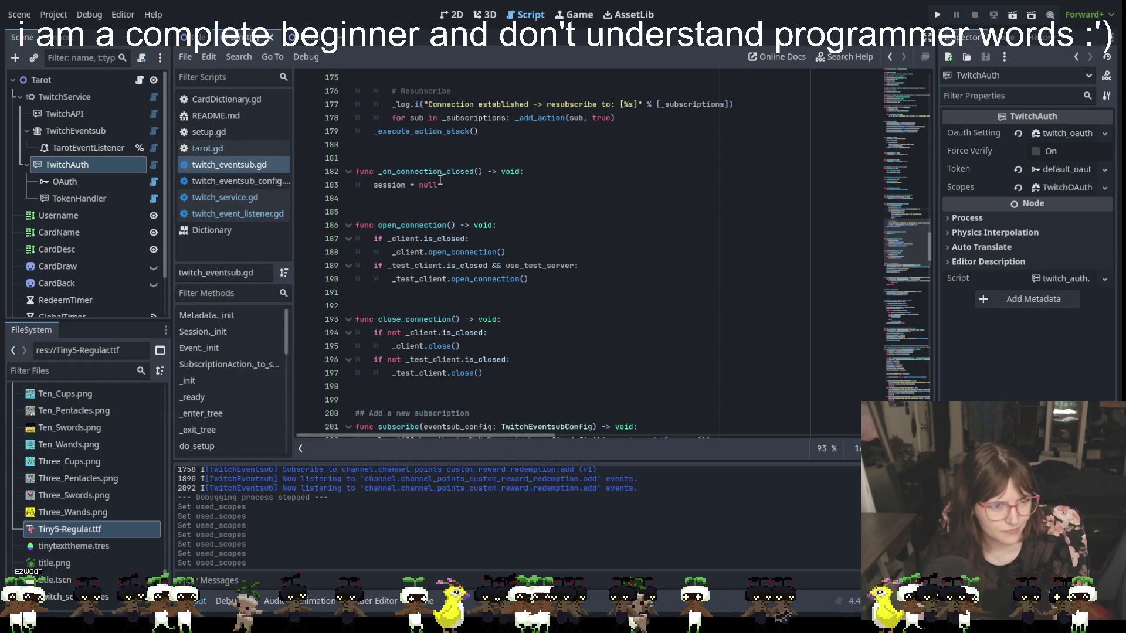
scroll(455, 190, "down", 4)
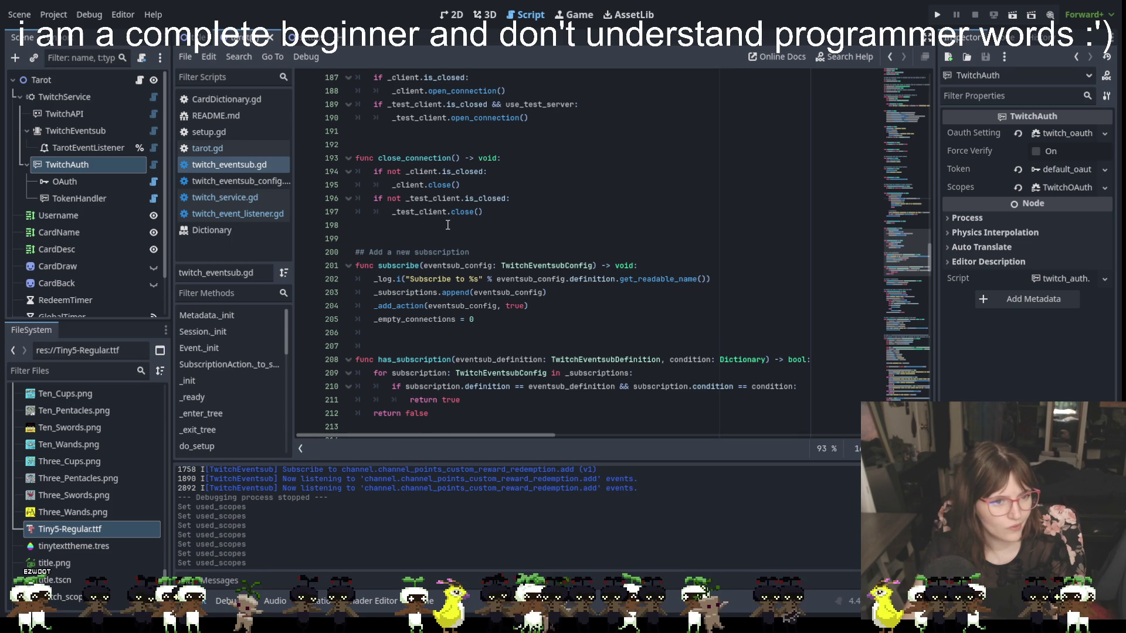
scroll(484, 212, "down", 1)
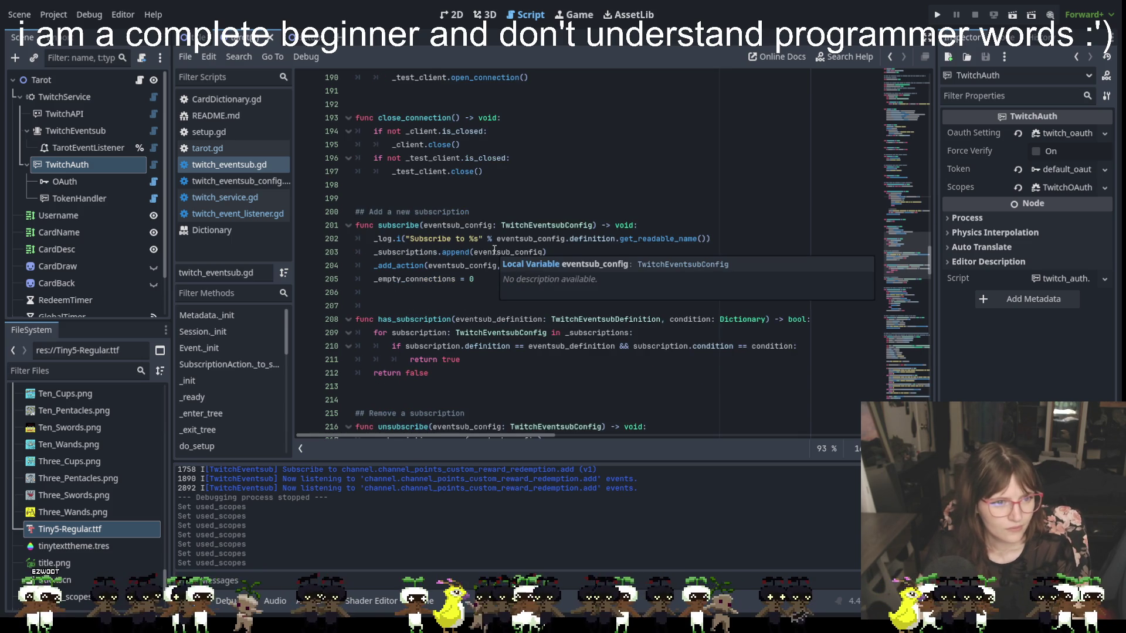
left_click(211, 146)
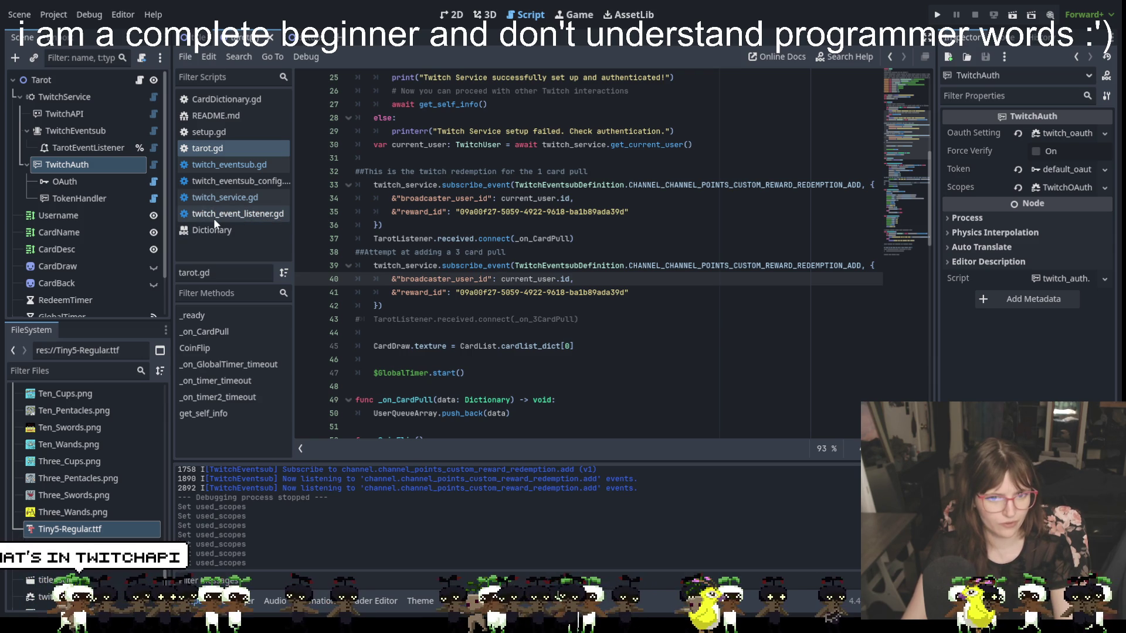
Review the twitch_eventsub_config.gd script, scrolling through it around empty line 34.
left_click(231, 180)
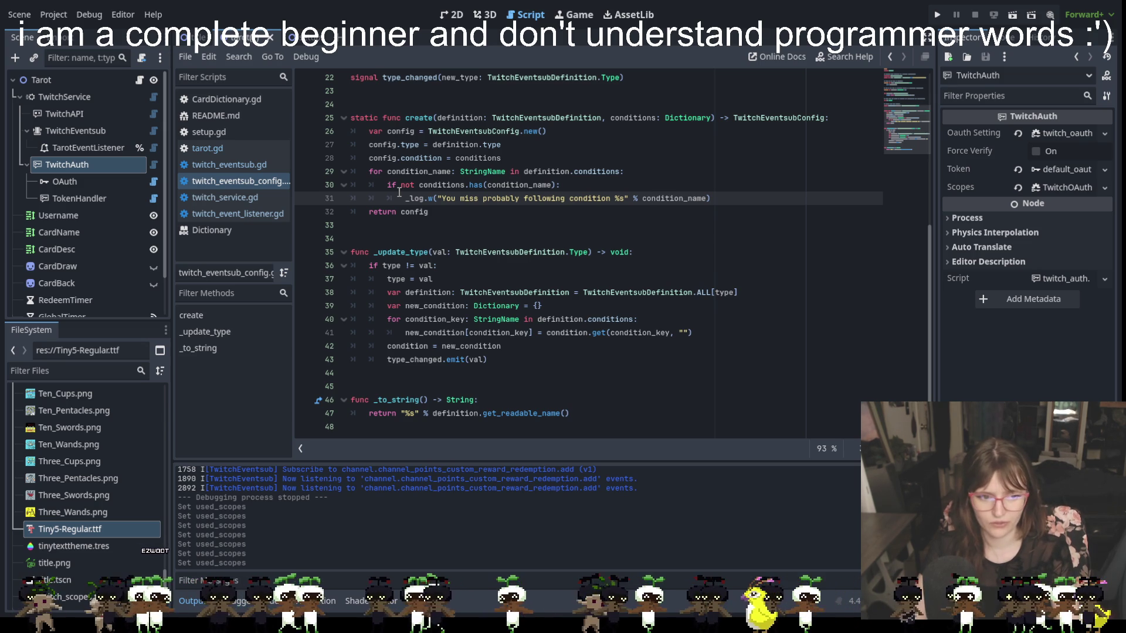
left_click(452, 235)
scroll(452, 235, "up", 7)
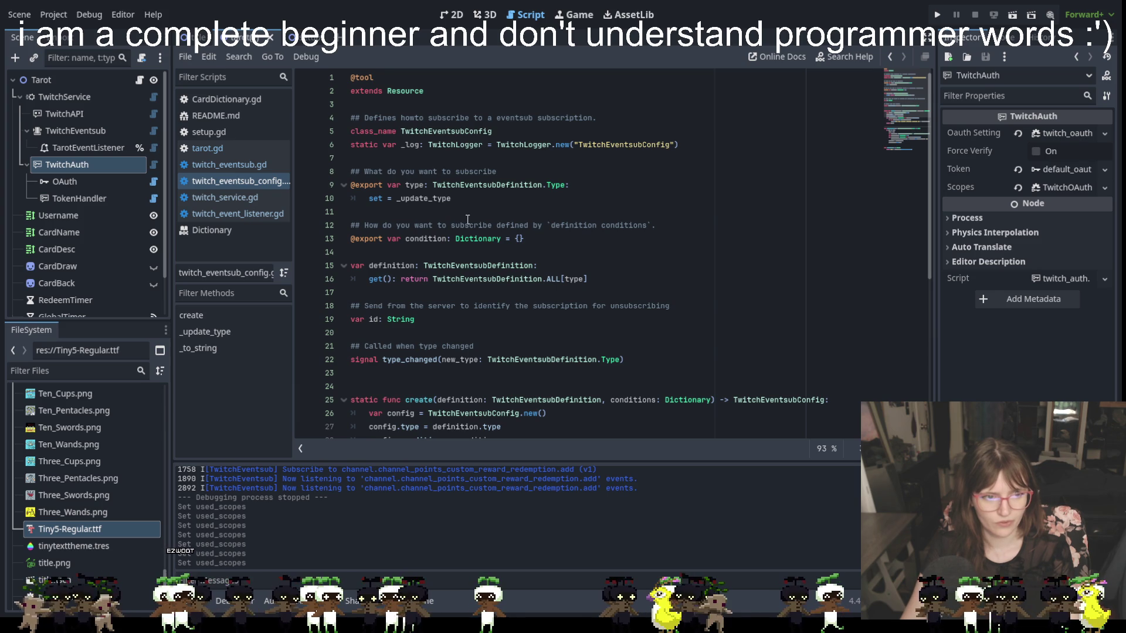
scroll(469, 239, "down", 3)
scroll(495, 243, "down", 4)
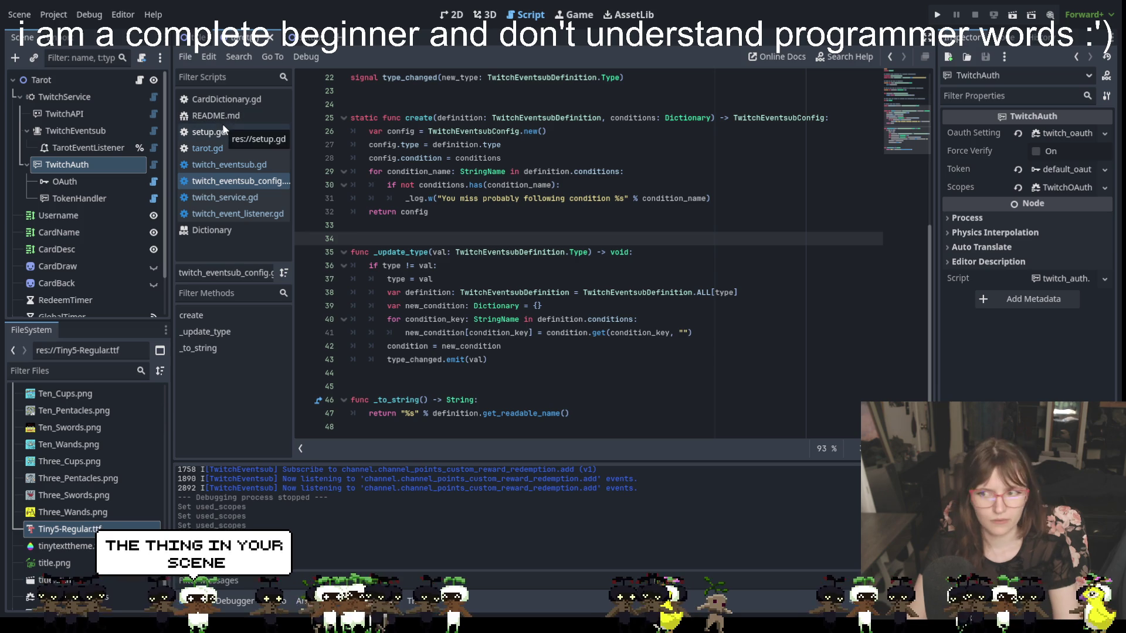
Recheck tarot.gd's onready references, then bring up twitch_service.gd.
left_click(214, 149)
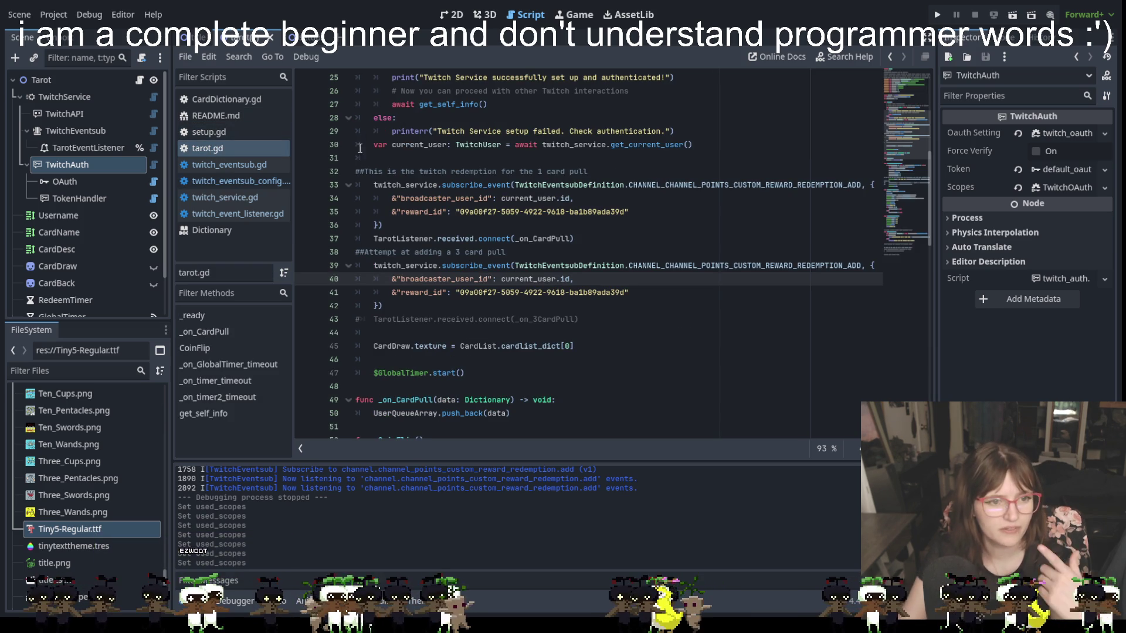
mouse_move(454, 186)
scroll(478, 215, "up", 8)
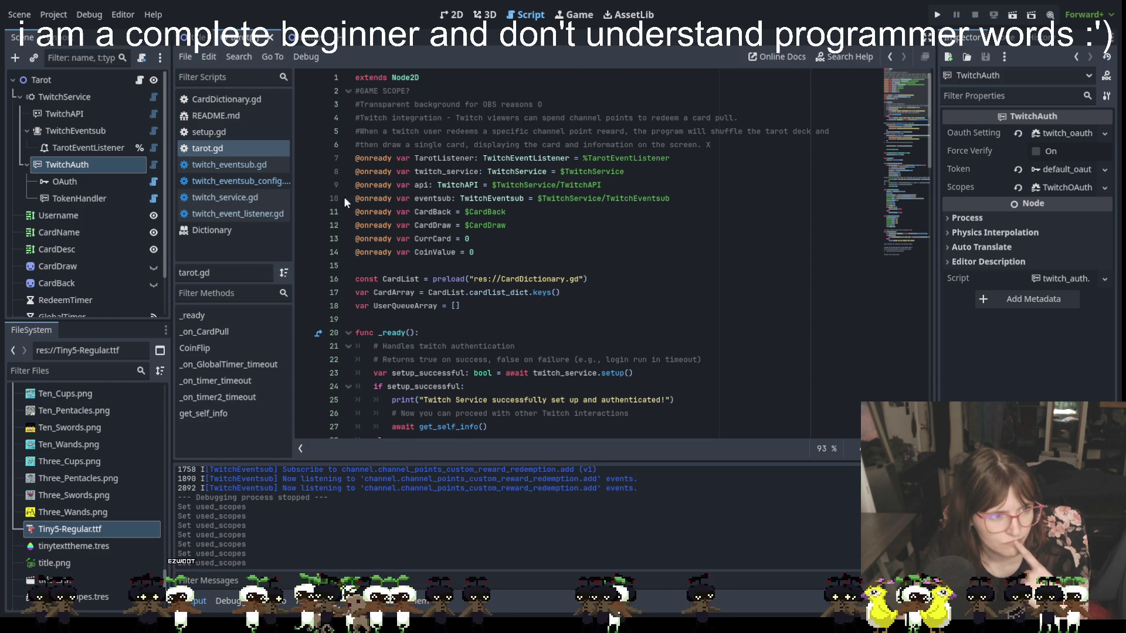
left_click(229, 197)
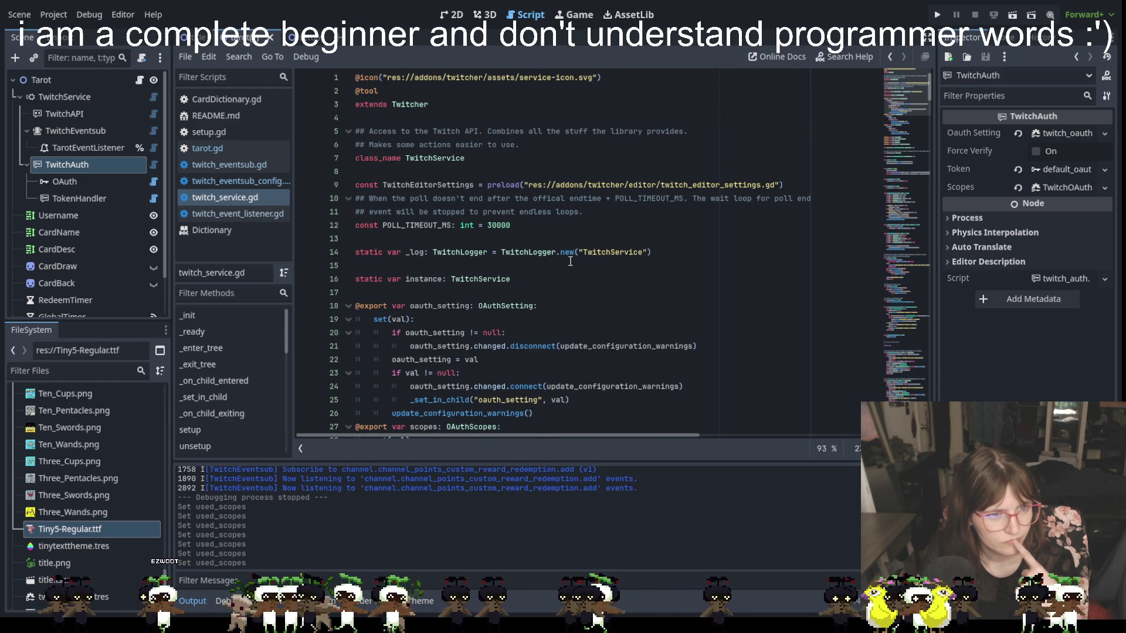
scroll(569, 262, "down", 2)
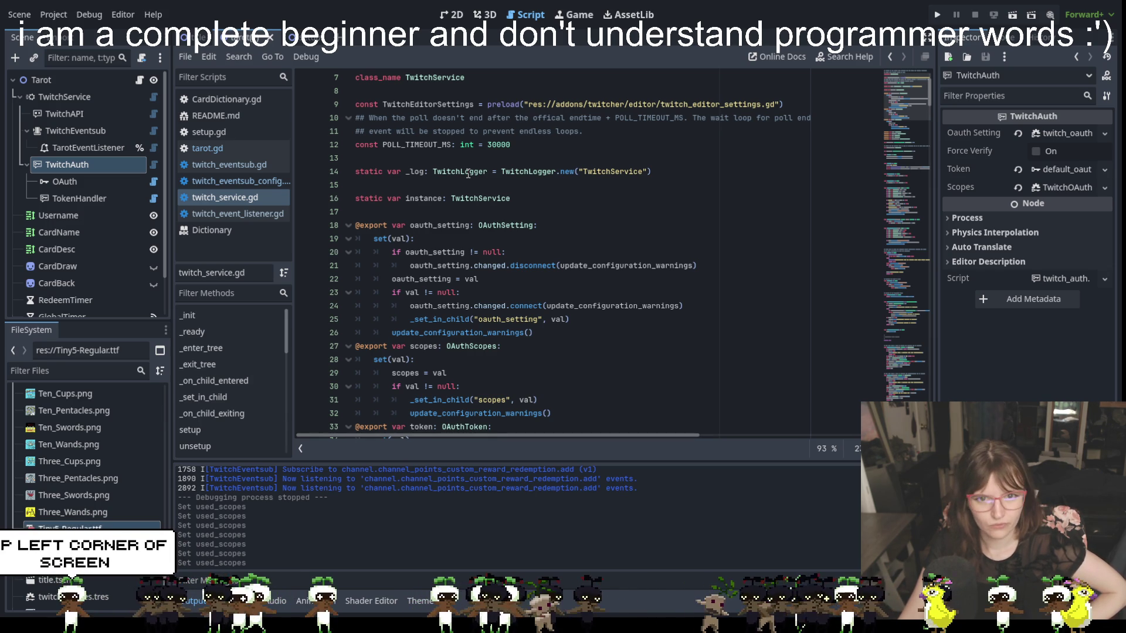
left_click(530, 103)
left_click_drag(529, 104, 777, 103)
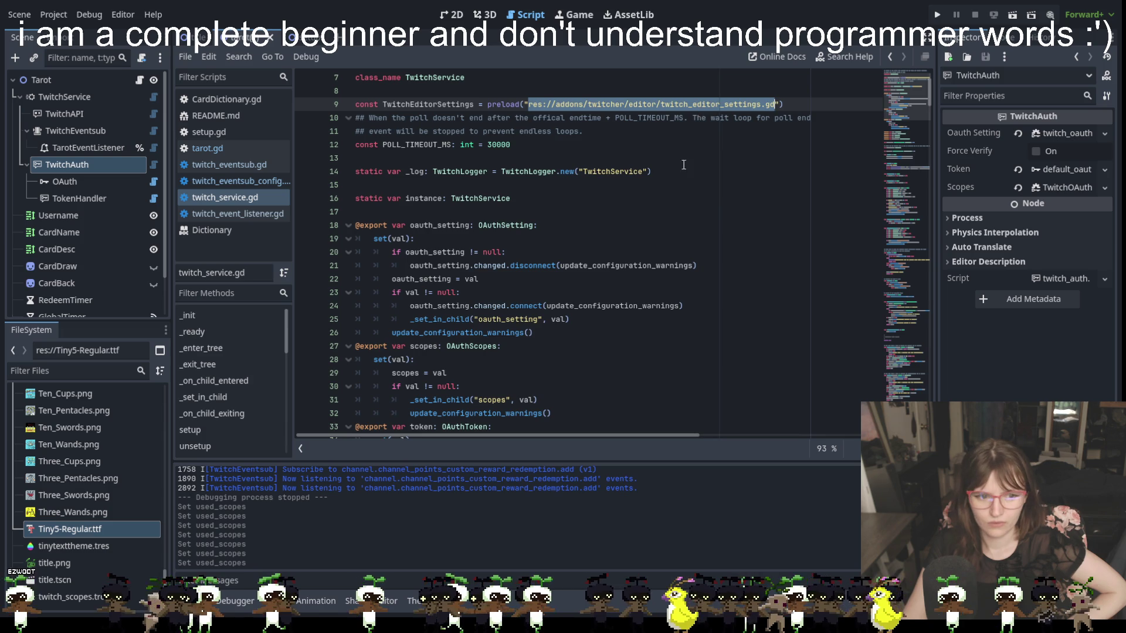
scroll(684, 155, "down", 3)
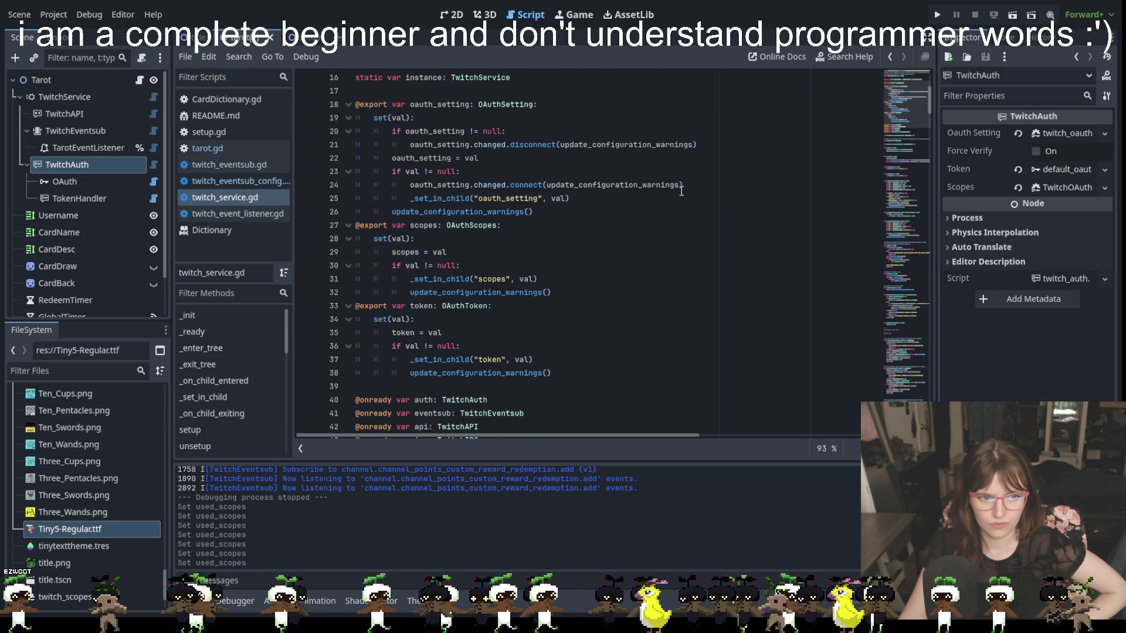
scroll(681, 191, "down", 4)
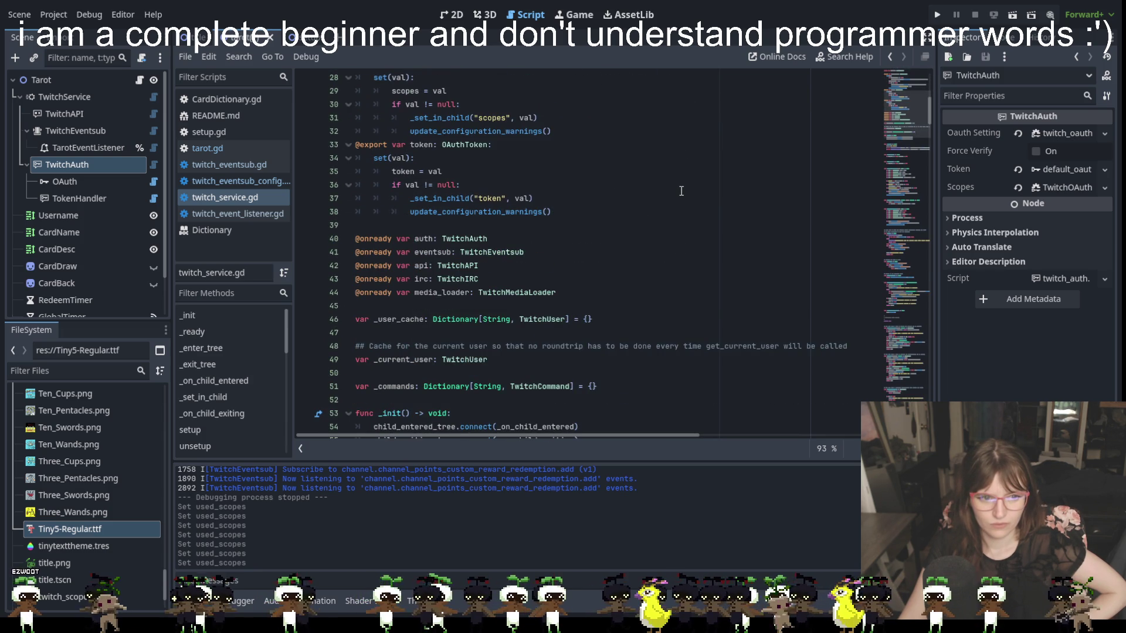
scroll(681, 191, "down", 1)
scroll(681, 191, "down", 2)
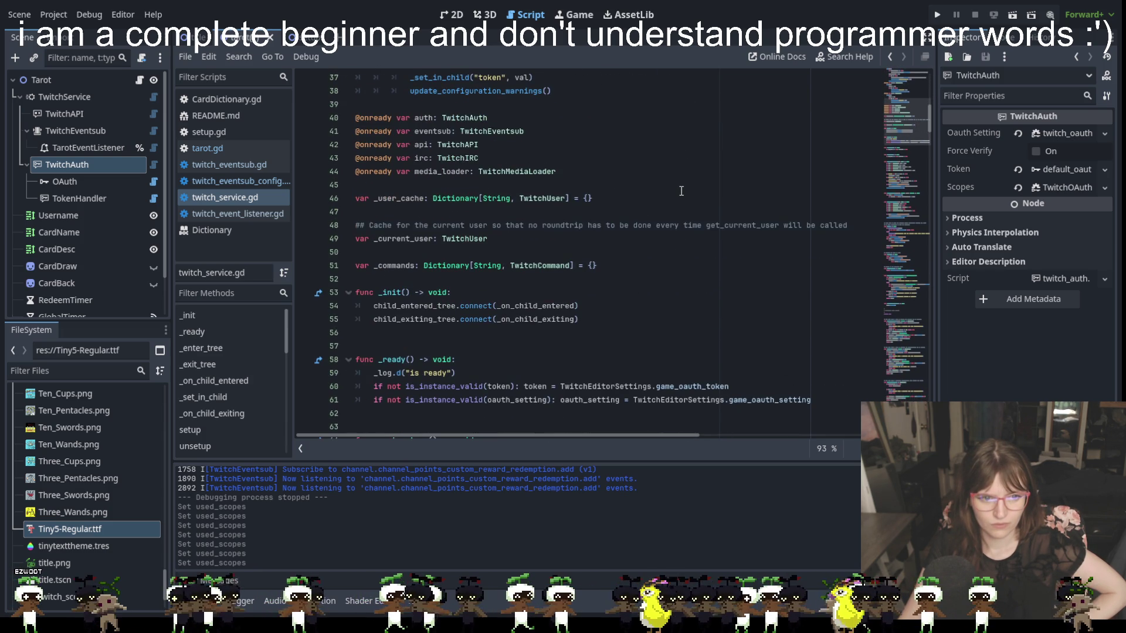
scroll(682, 191, "down", 2)
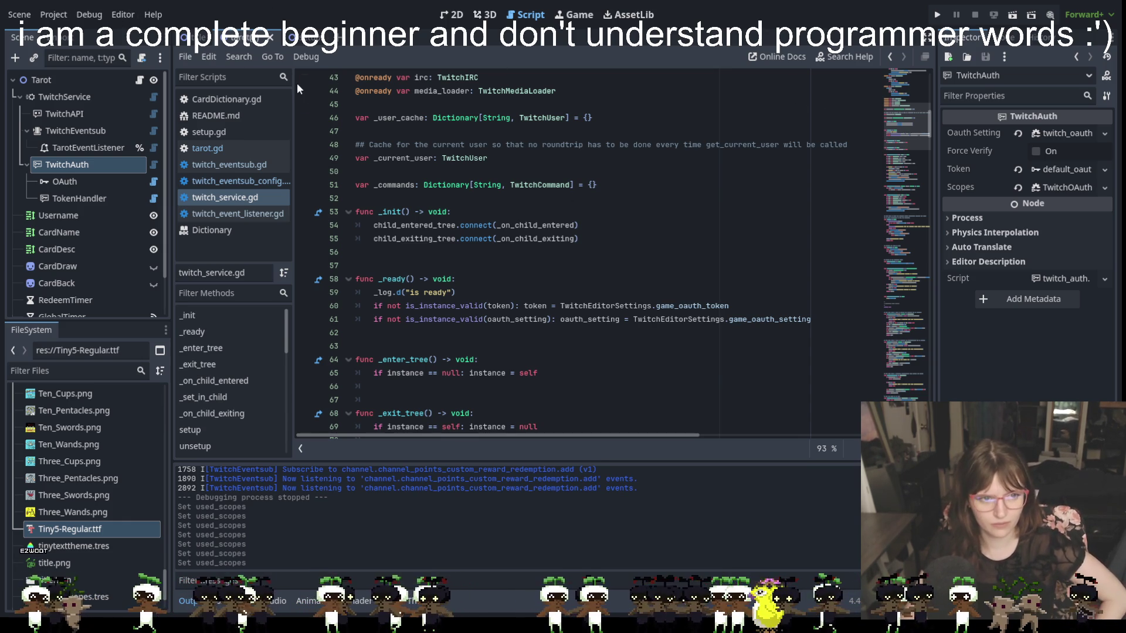
scroll(623, 228, "down", 3)
scroll(624, 228, "down", 3)
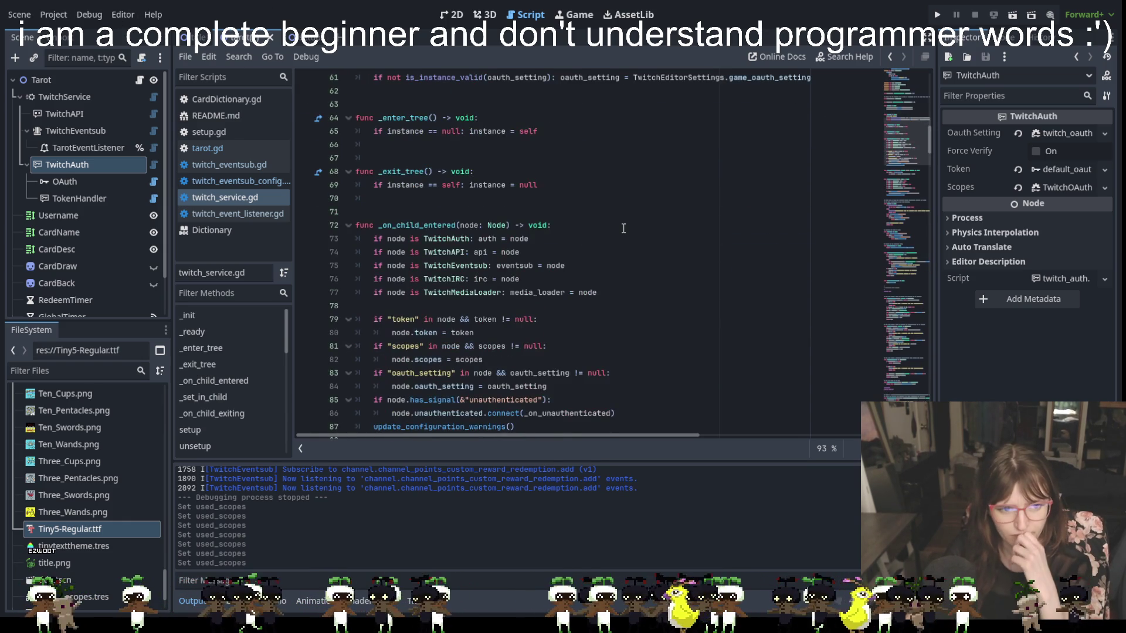
scroll(628, 237, "down", 2)
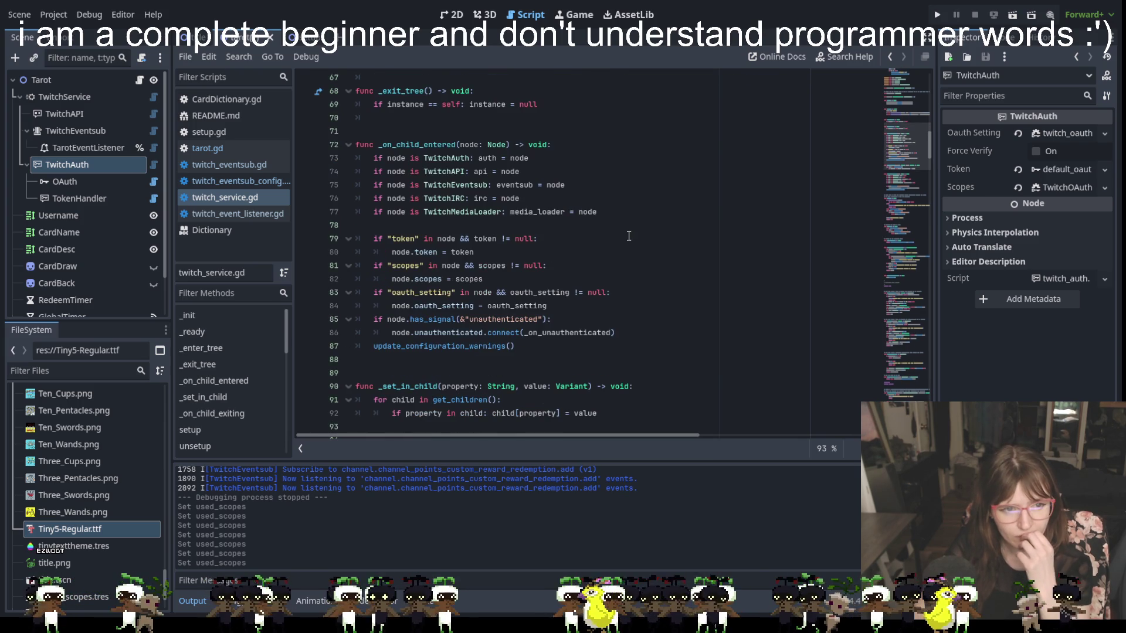
scroll(628, 236, "down", 2)
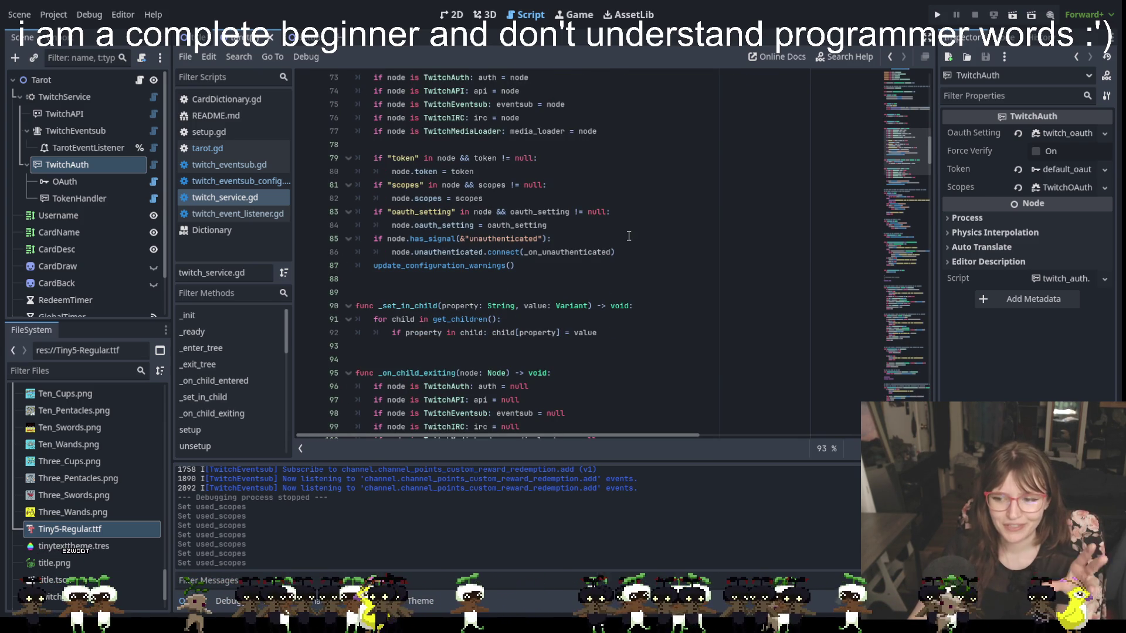
scroll(628, 236, "down", 6)
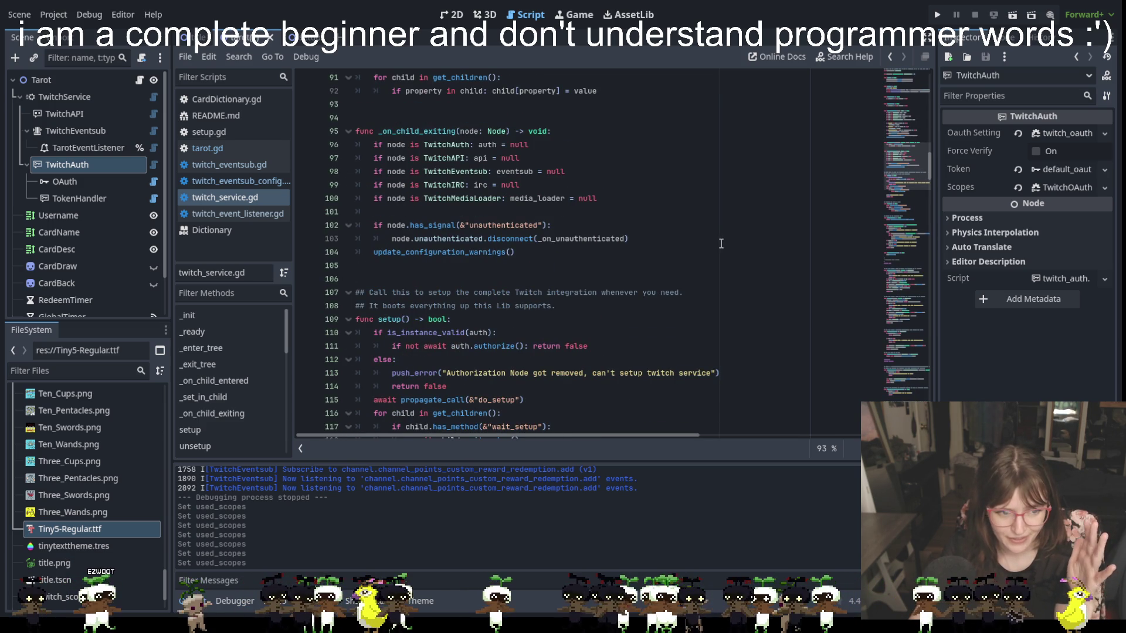
scroll(721, 243, "down", 4)
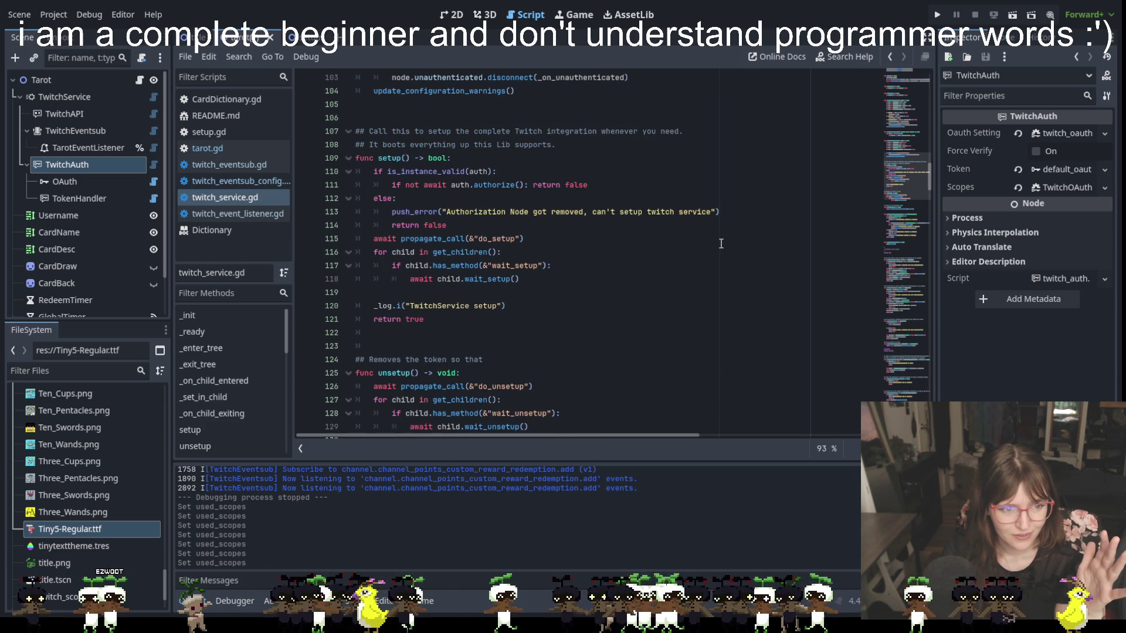
scroll(720, 243, "down", 3)
scroll(721, 243, "down", 1)
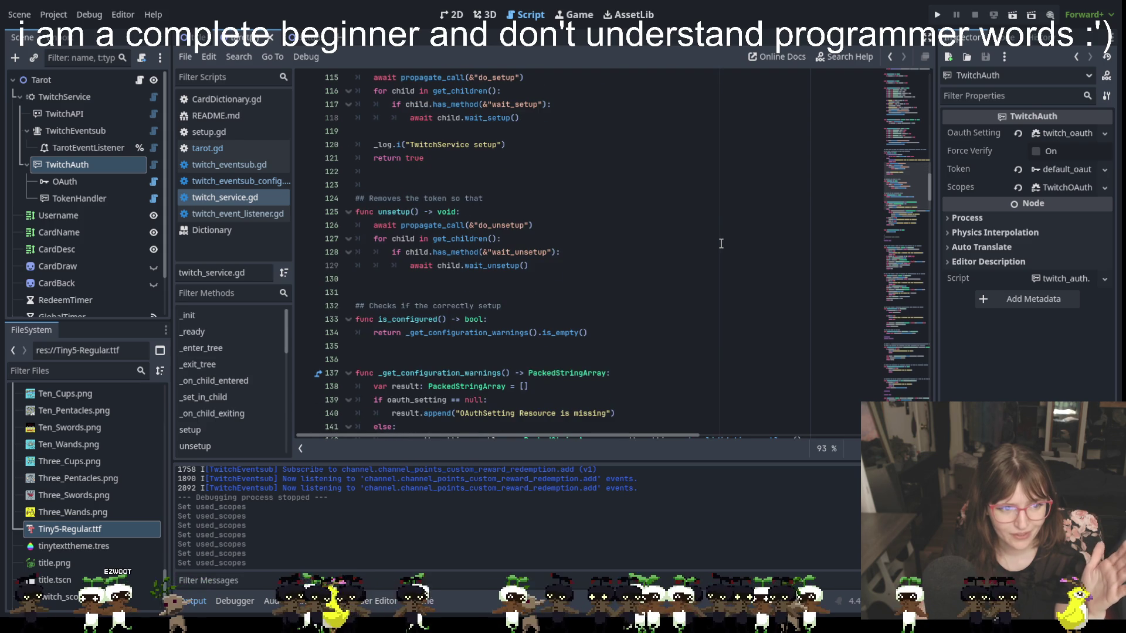
scroll(721, 243, "down", 8)
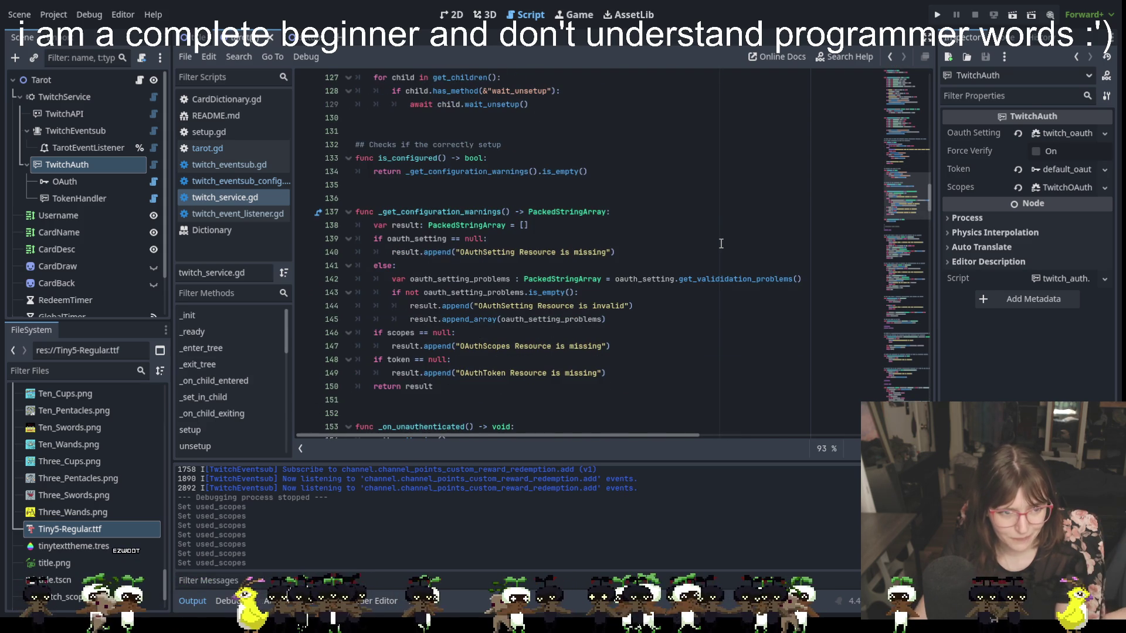
scroll(720, 243, "down", 7)
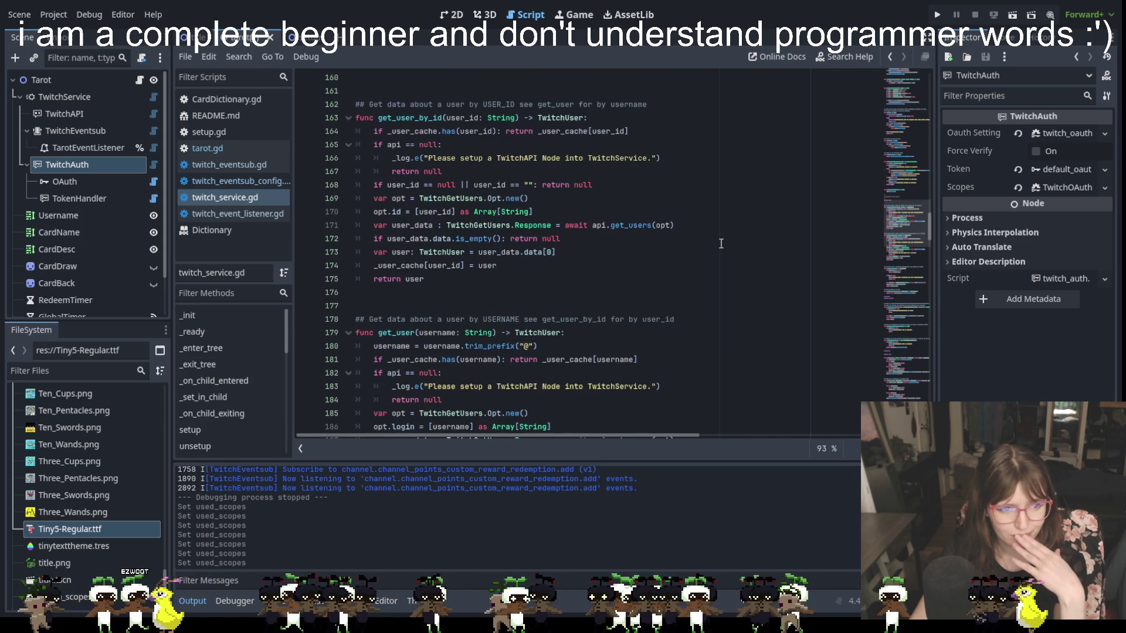
scroll(720, 243, "down", 2)
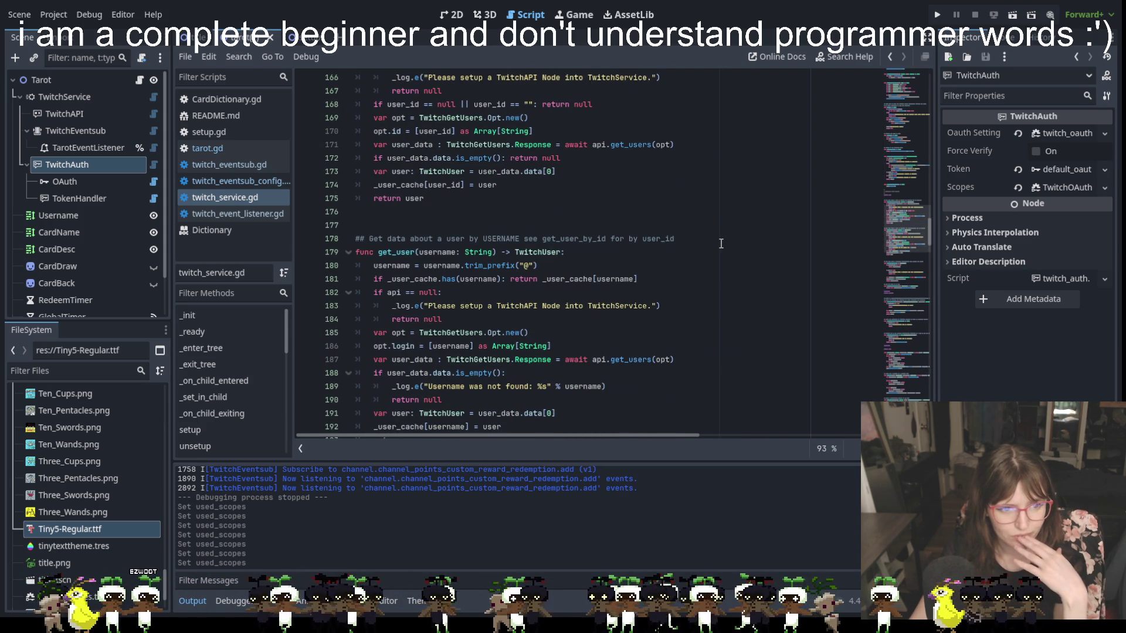
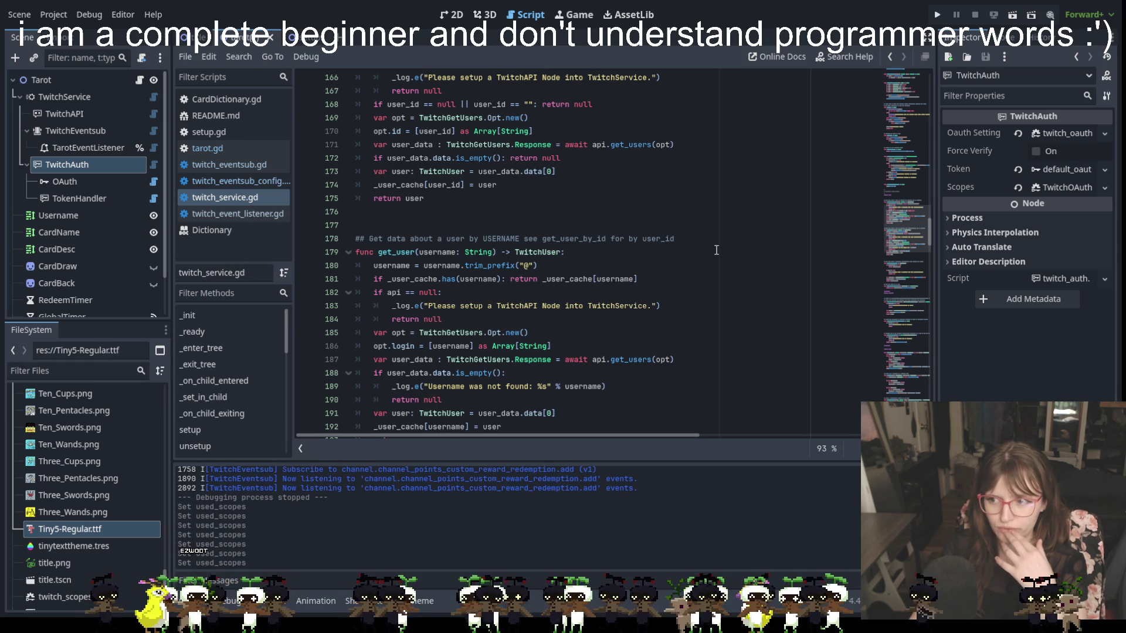
Scroll through the current script, then switch to twitch_event_listener.gd.
scroll(716, 250, "down", 2)
scroll(715, 249, "down", 1)
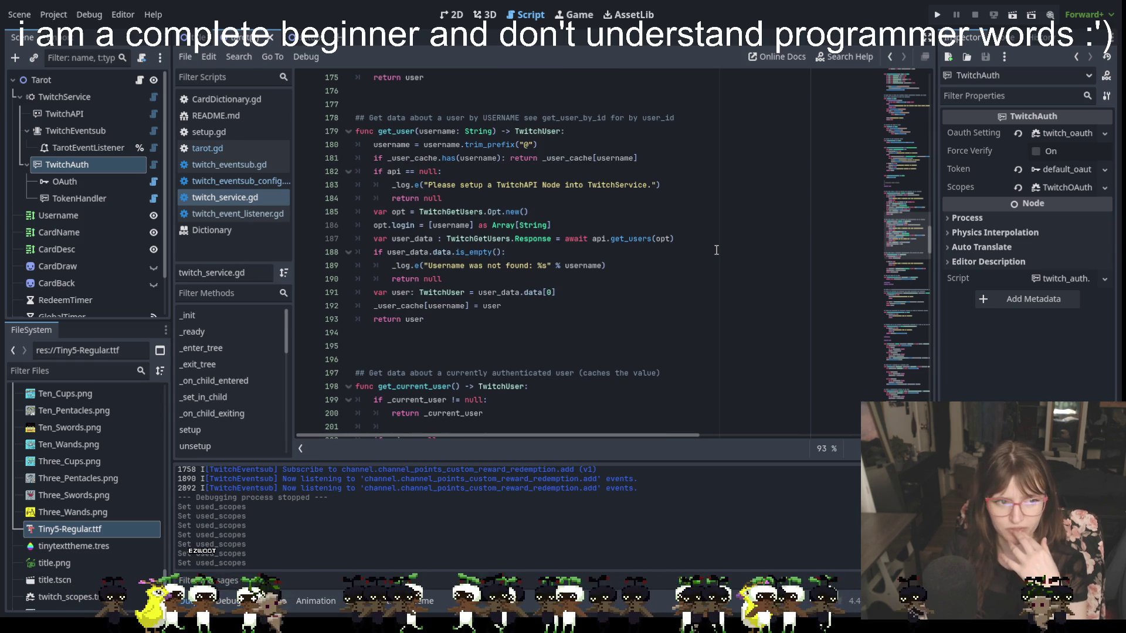
scroll(715, 250, "down", 11)
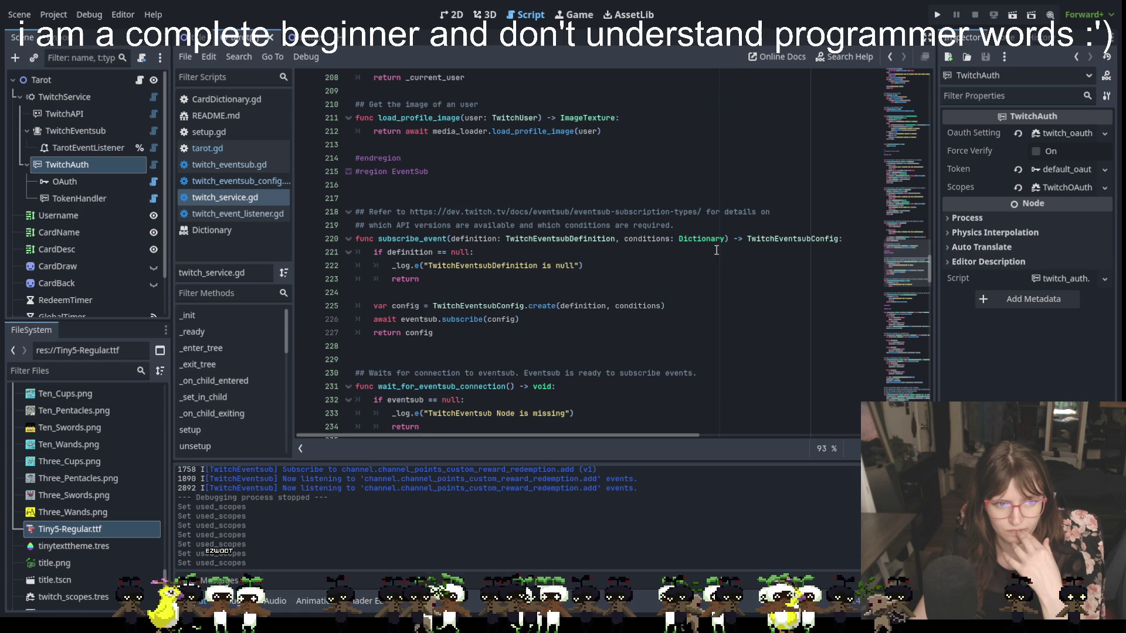
scroll(715, 250, "down", 5)
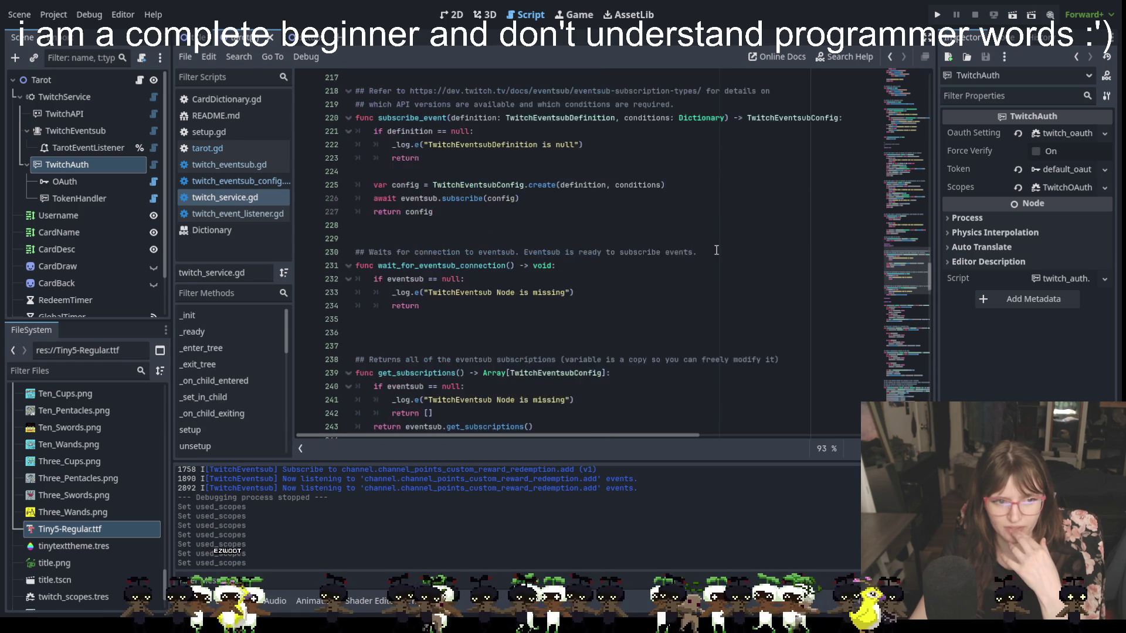
scroll(716, 250, "down", 3)
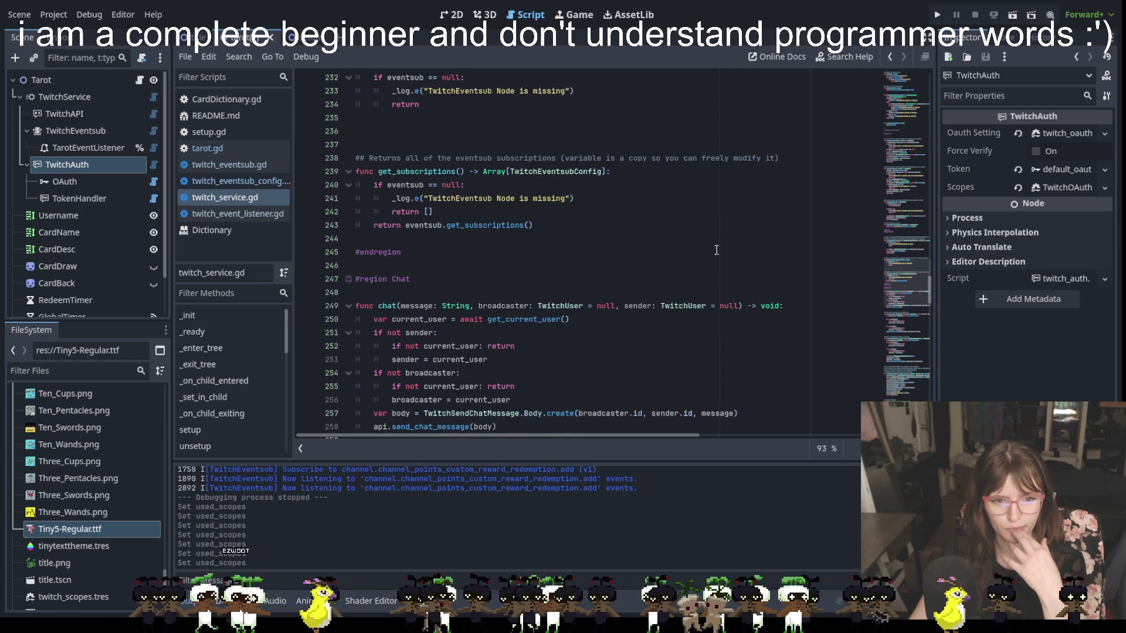
scroll(716, 249, "down", 2)
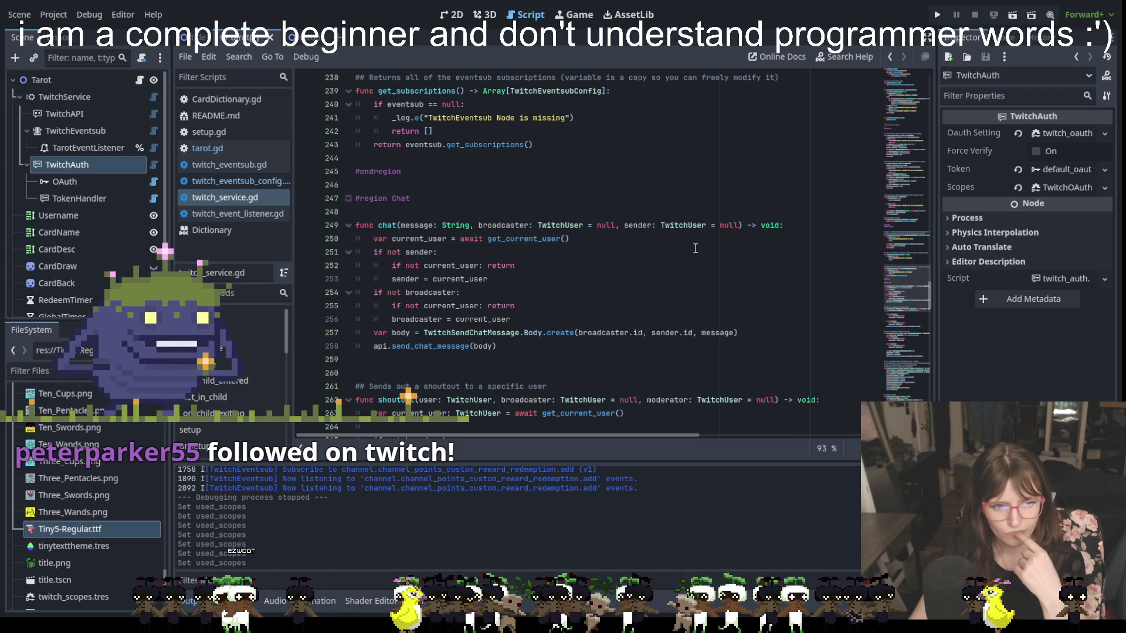
scroll(695, 248, "down", 3)
scroll(695, 248, "down", 5)
scroll(695, 248, "down", 3)
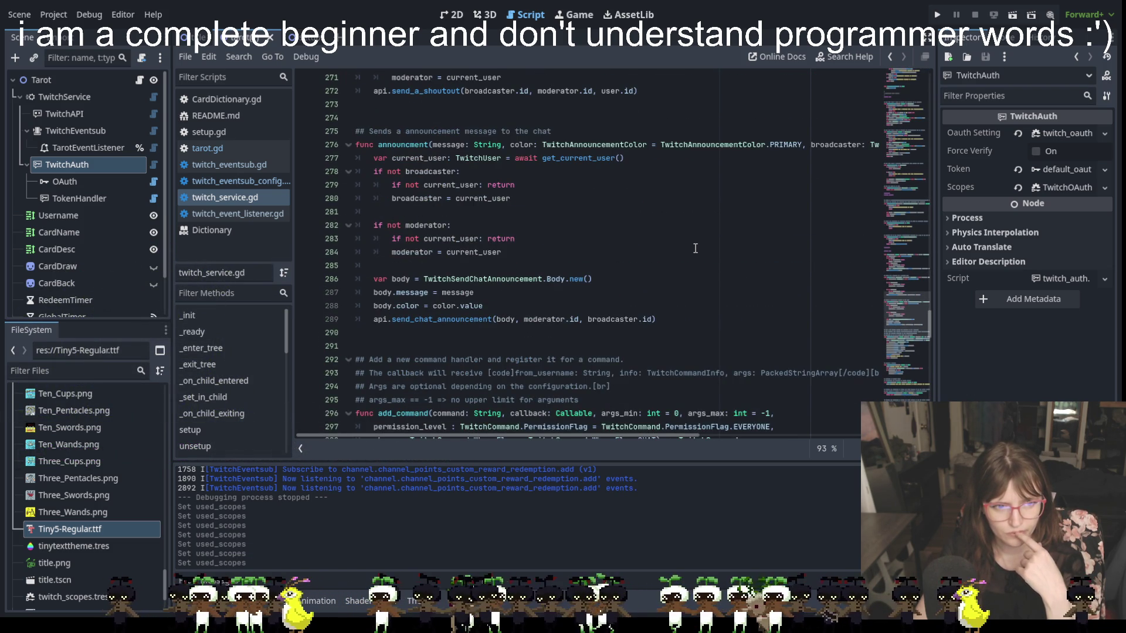
scroll(695, 248, "down", 4)
scroll(695, 248, "down", 8)
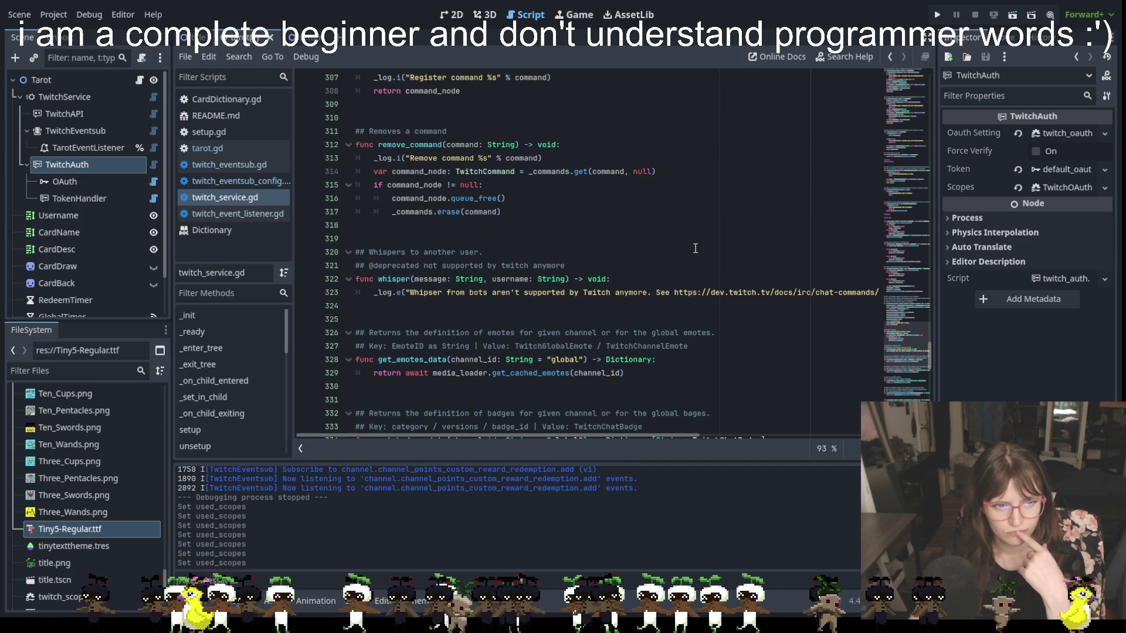
scroll(695, 248, "down", 2)
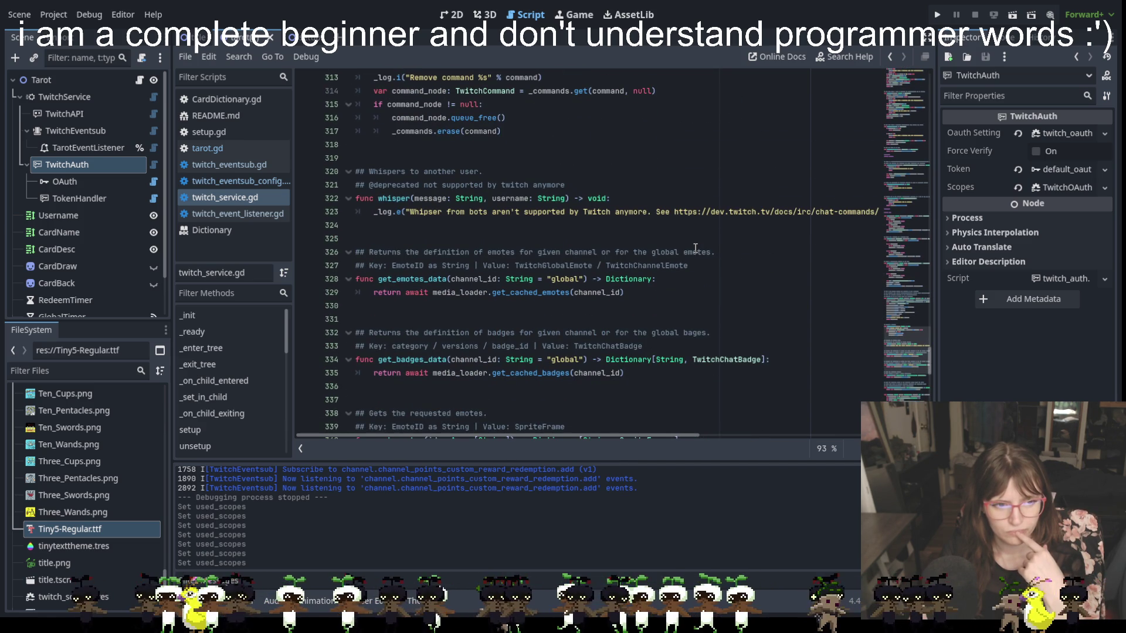
scroll(695, 248, "down", 5)
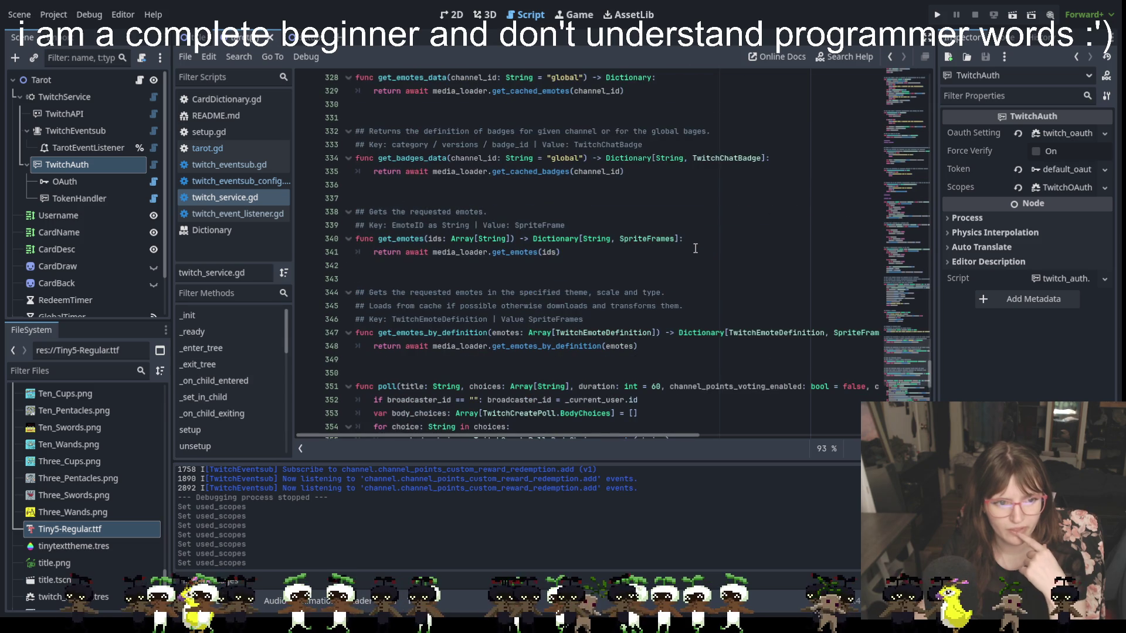
scroll(695, 248, "down", 3)
scroll(460, 209, "down", 3)
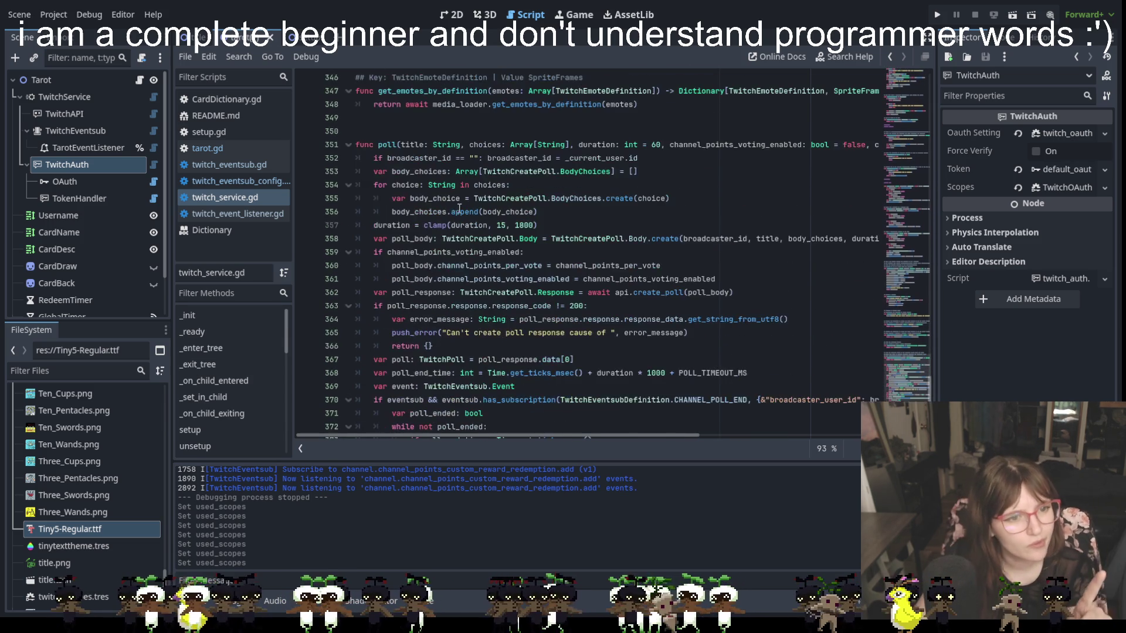
scroll(460, 208, "down", 10)
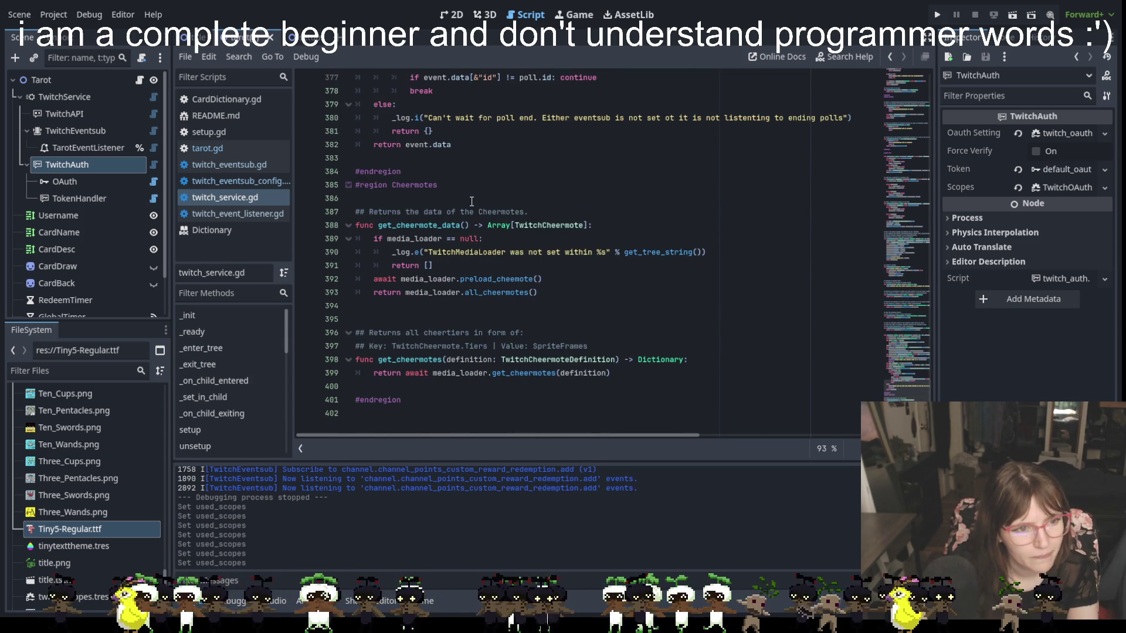
scroll(464, 260, "up", 11)
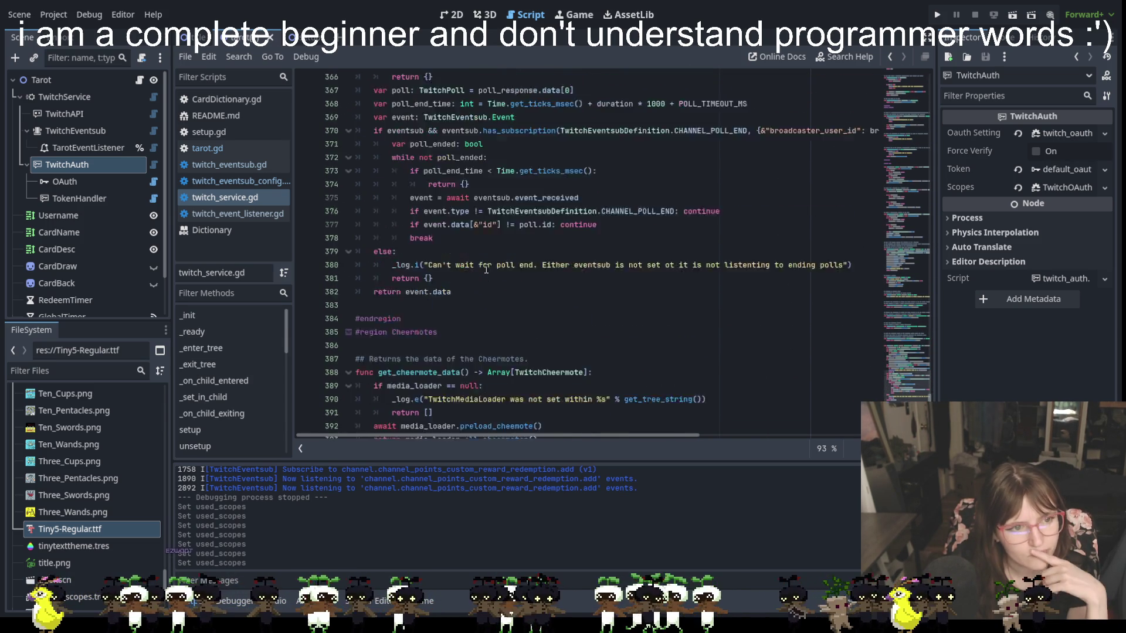
scroll(486, 269, "up", 1)
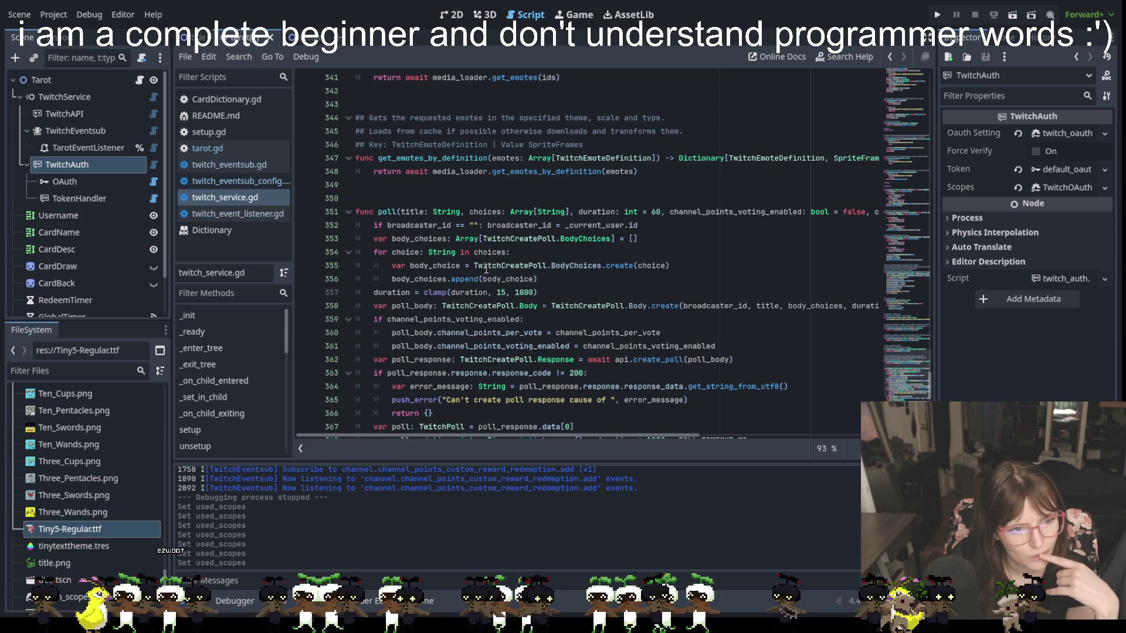
scroll(486, 269, "up", 3)
scroll(486, 269, "up", 6)
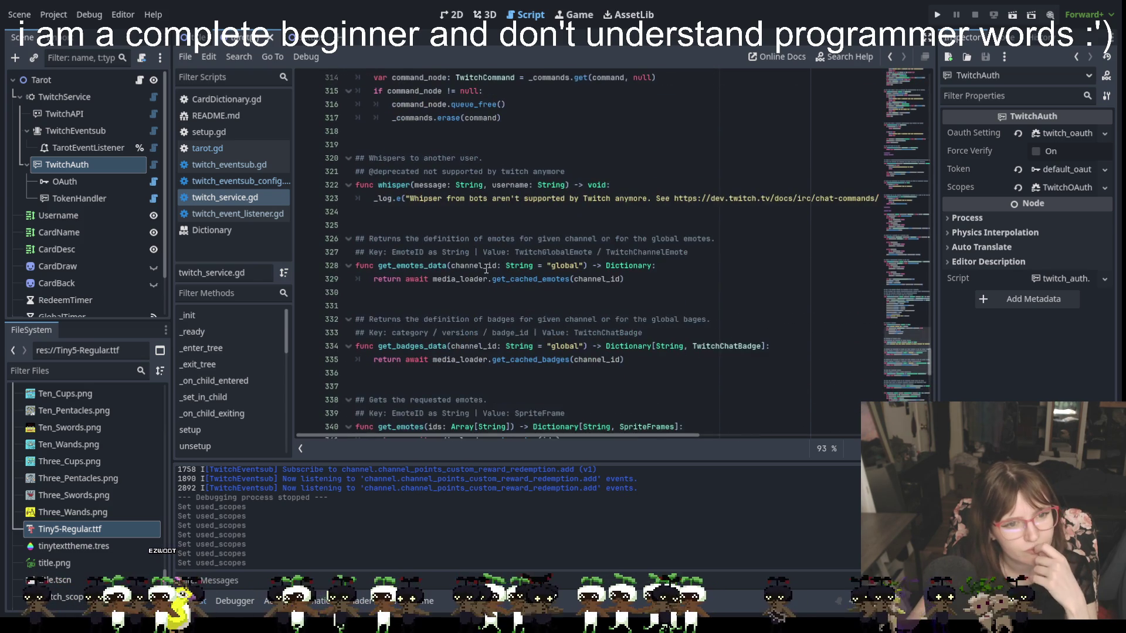
scroll(486, 270, "up", 2)
scroll(486, 269, "up", 3)
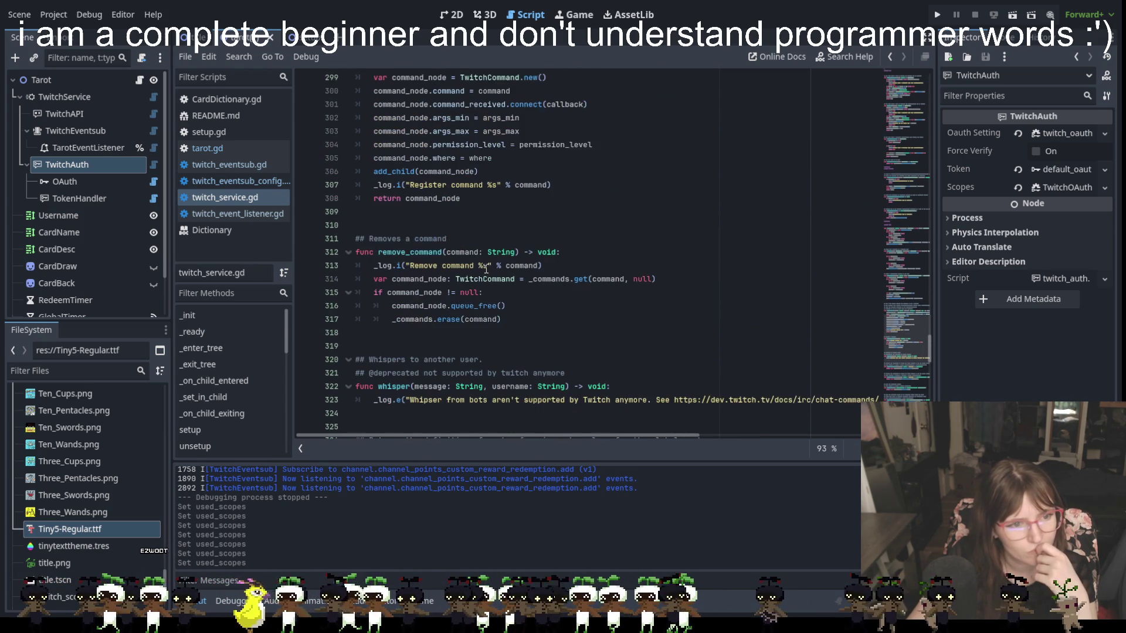
scroll(486, 270, "up", 2)
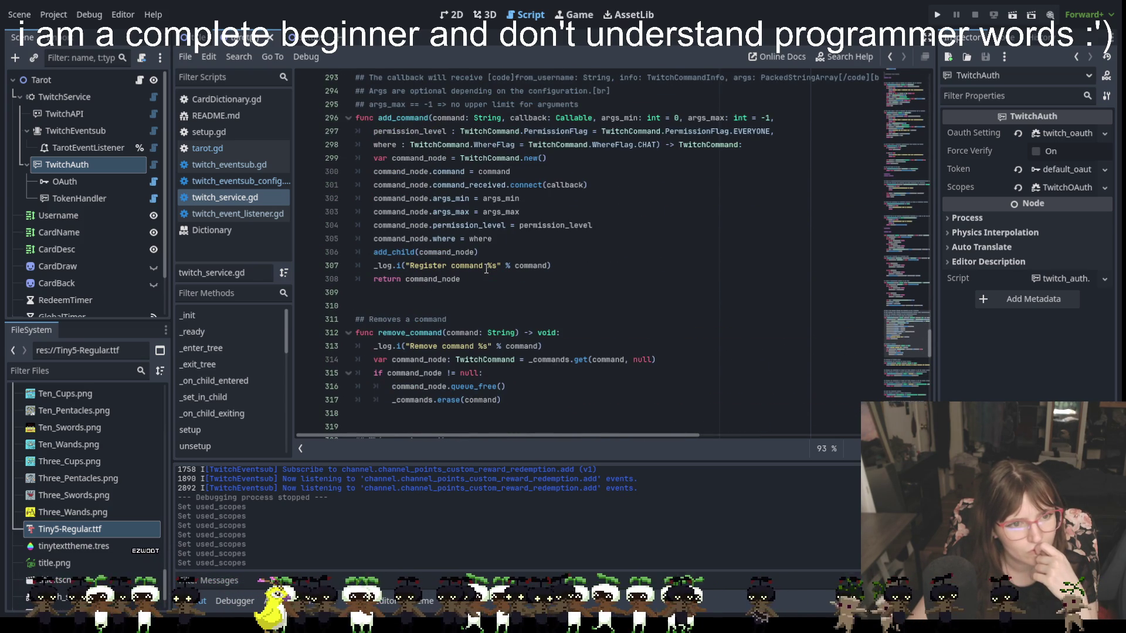
scroll(486, 269, "up", 3)
scroll(486, 269, "up", 3)
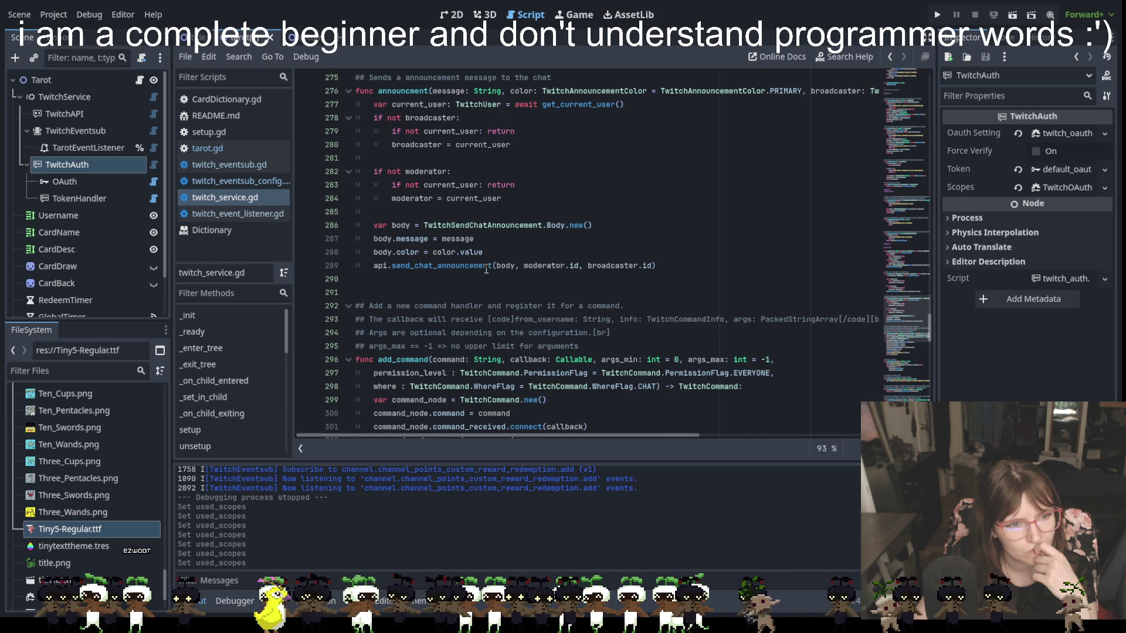
scroll(486, 269, "up", 6)
scroll(486, 269, "up", 5)
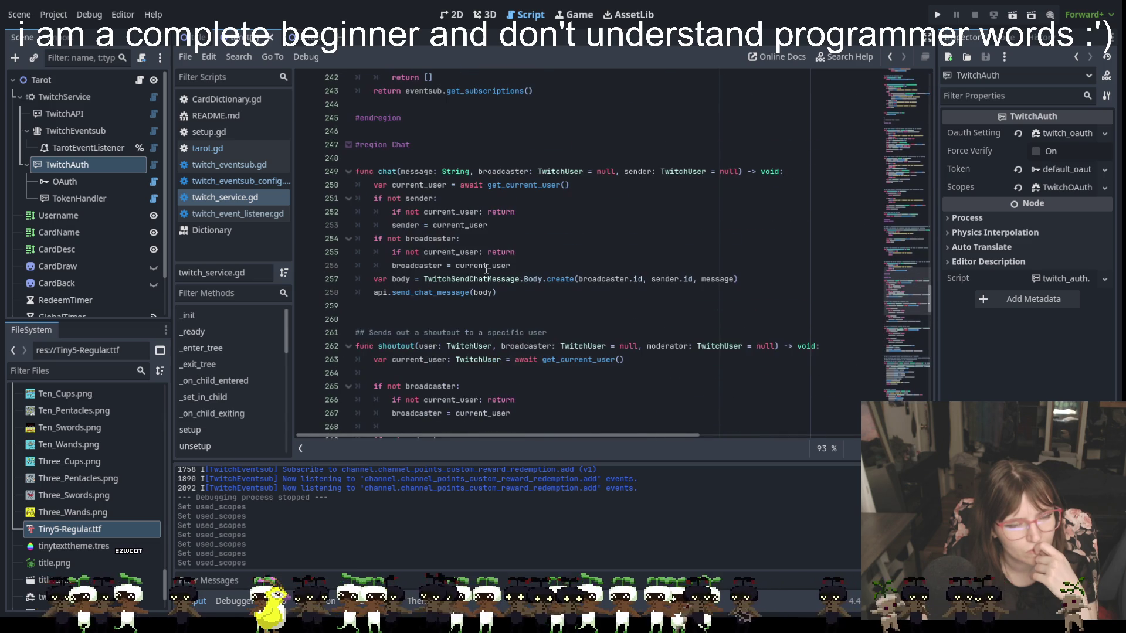
scroll(485, 269, "up", 7)
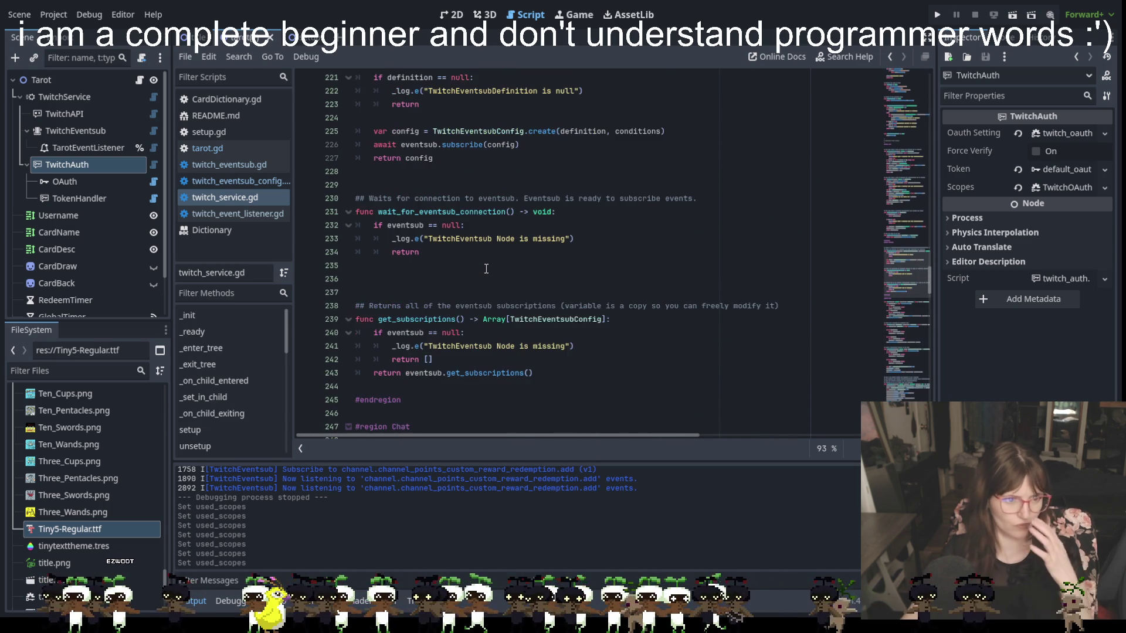
scroll(486, 269, "up", 2)
scroll(486, 269, "up", 7)
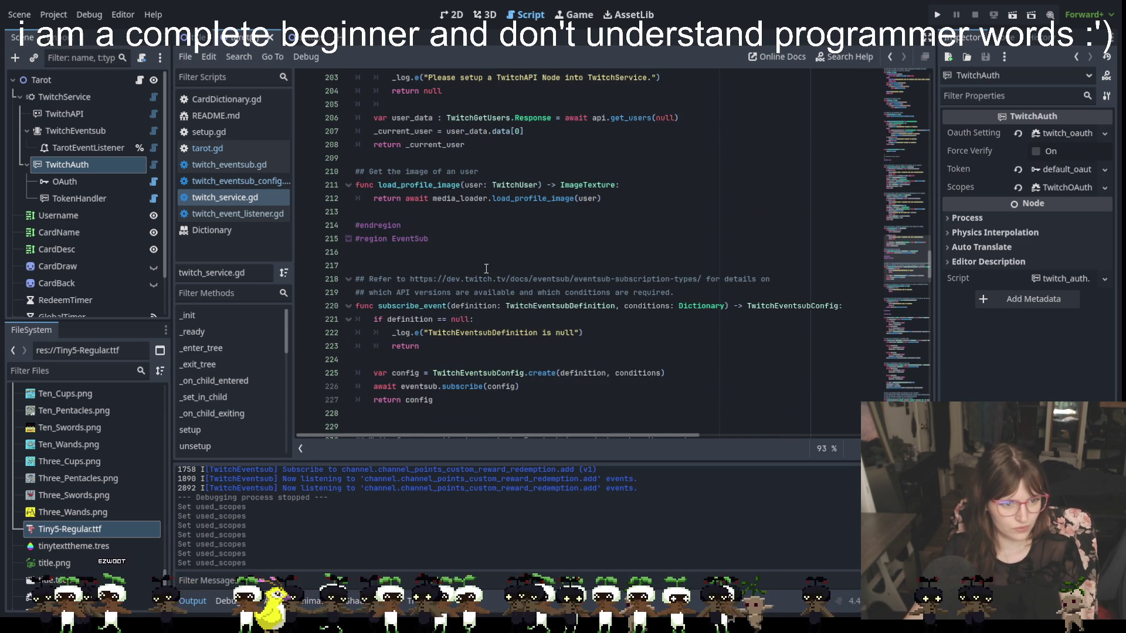
scroll(486, 270, "up", 7)
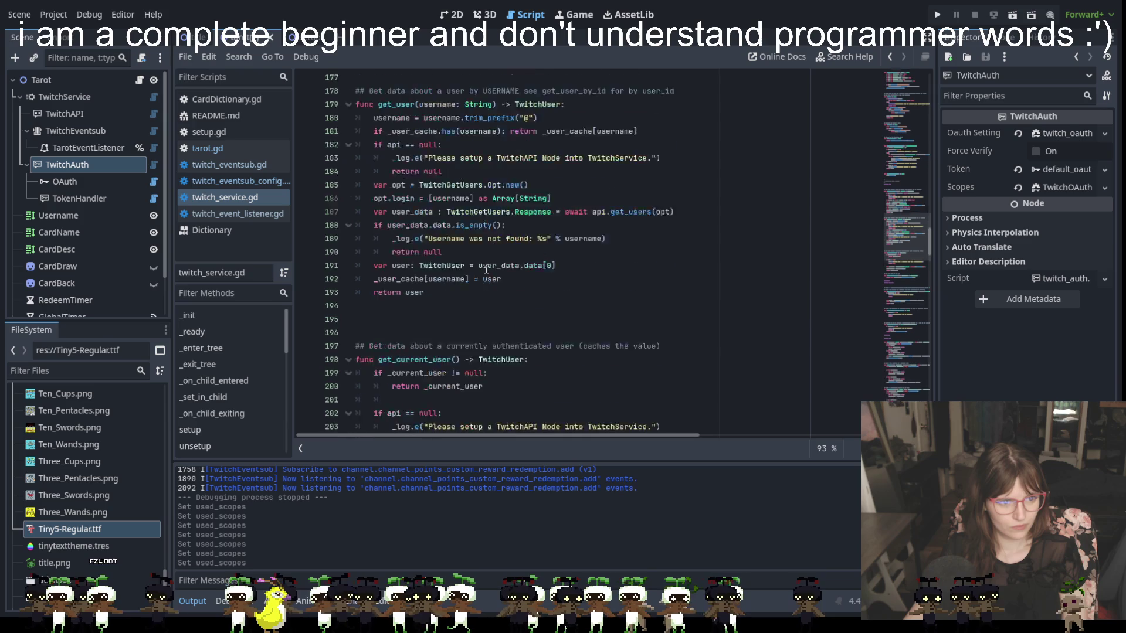
scroll(486, 269, "up", 5)
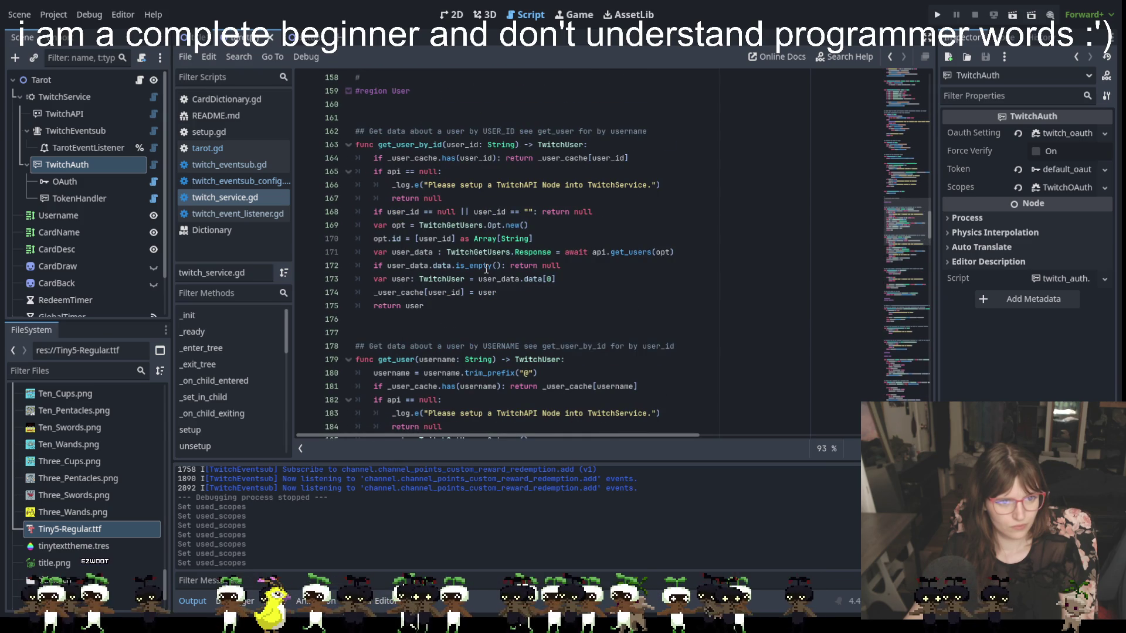
scroll(486, 269, "up", 8)
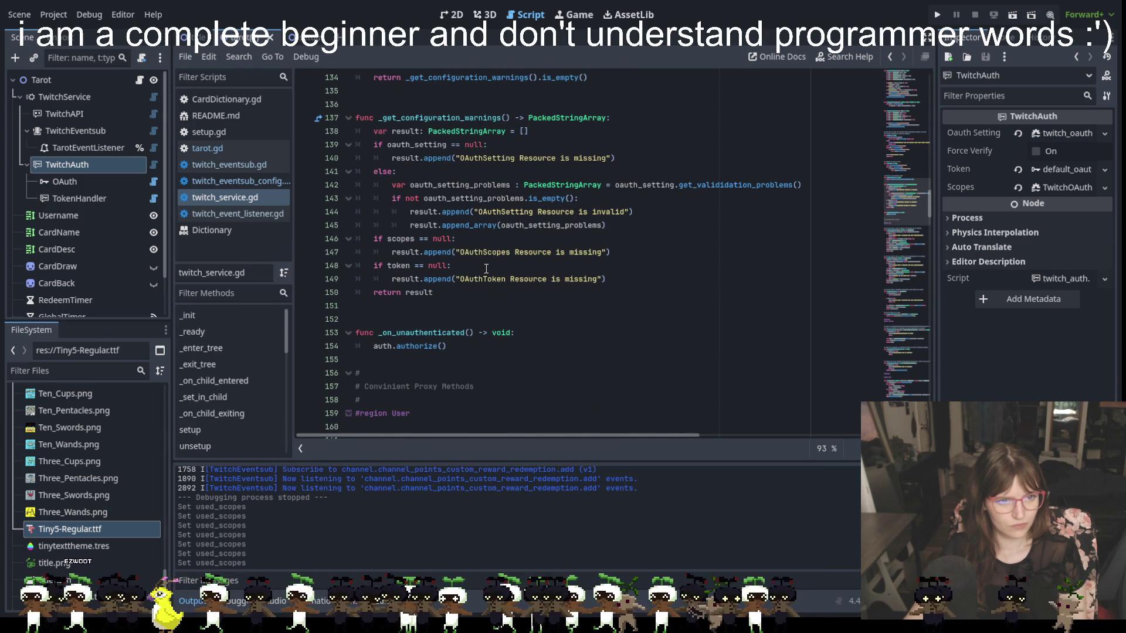
scroll(486, 269, "up", 5)
scroll(486, 269, "up", 5)
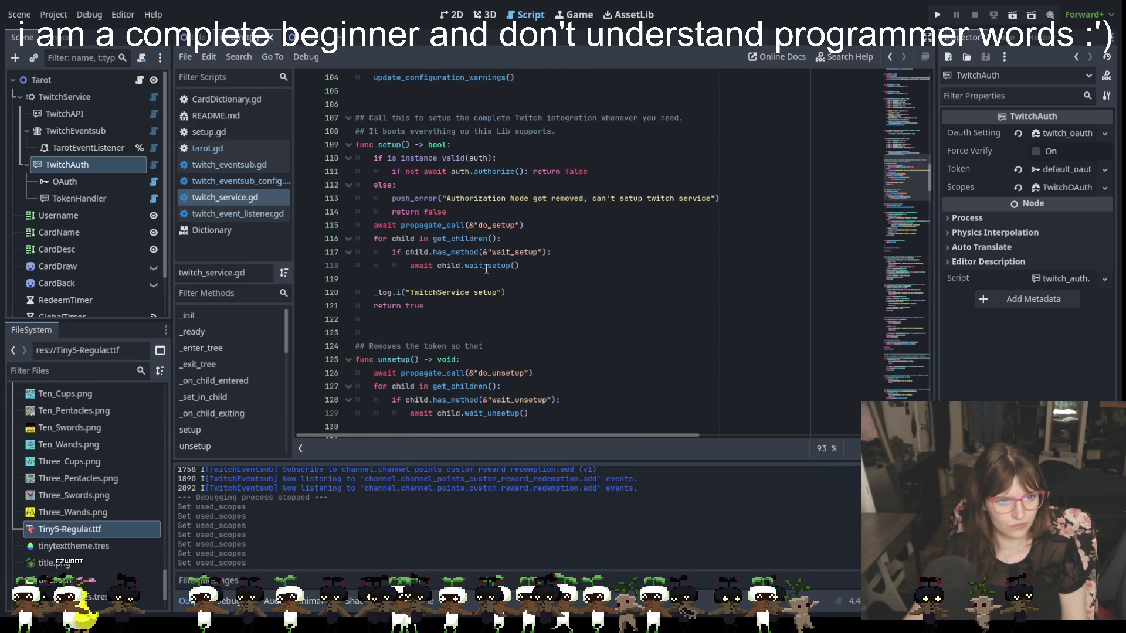
scroll(486, 269, "up", 5)
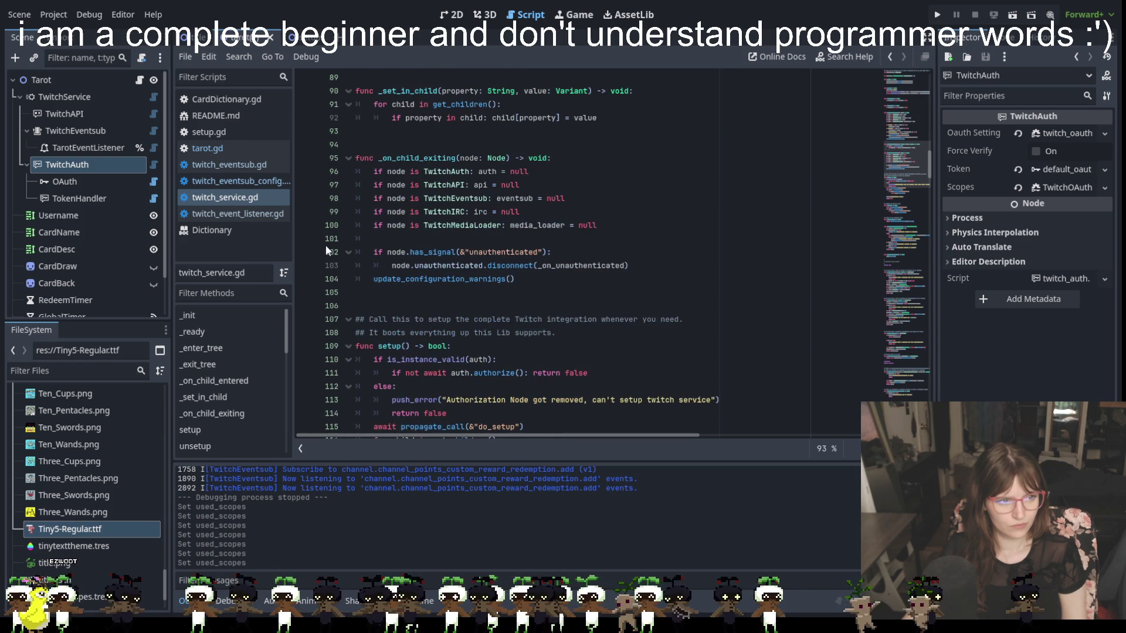
left_click(235, 213)
Scroll through twitch_event_listener.gd and open twitch_eventsub.gd.
scroll(423, 263, "down", 10)
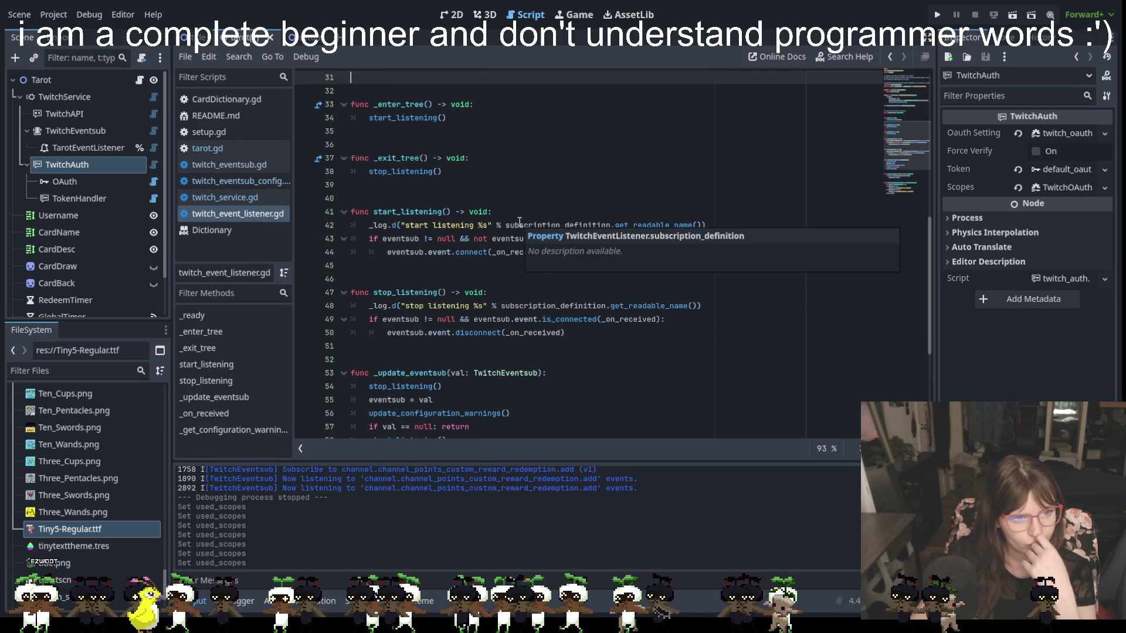
scroll(520, 222, "down", 5)
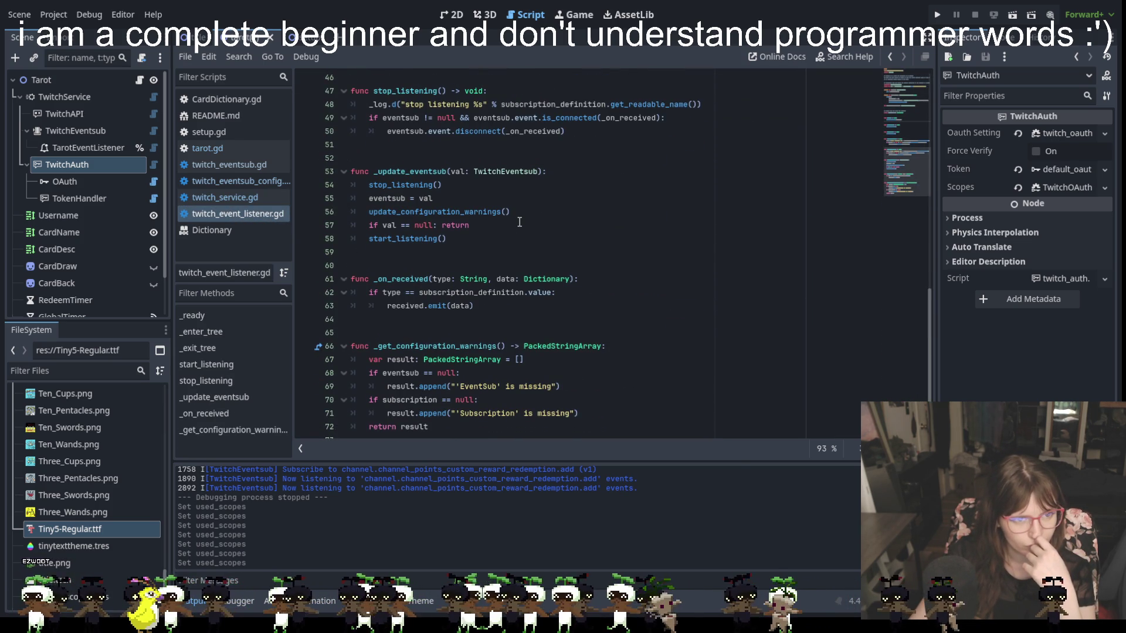
scroll(520, 222, "down", 1)
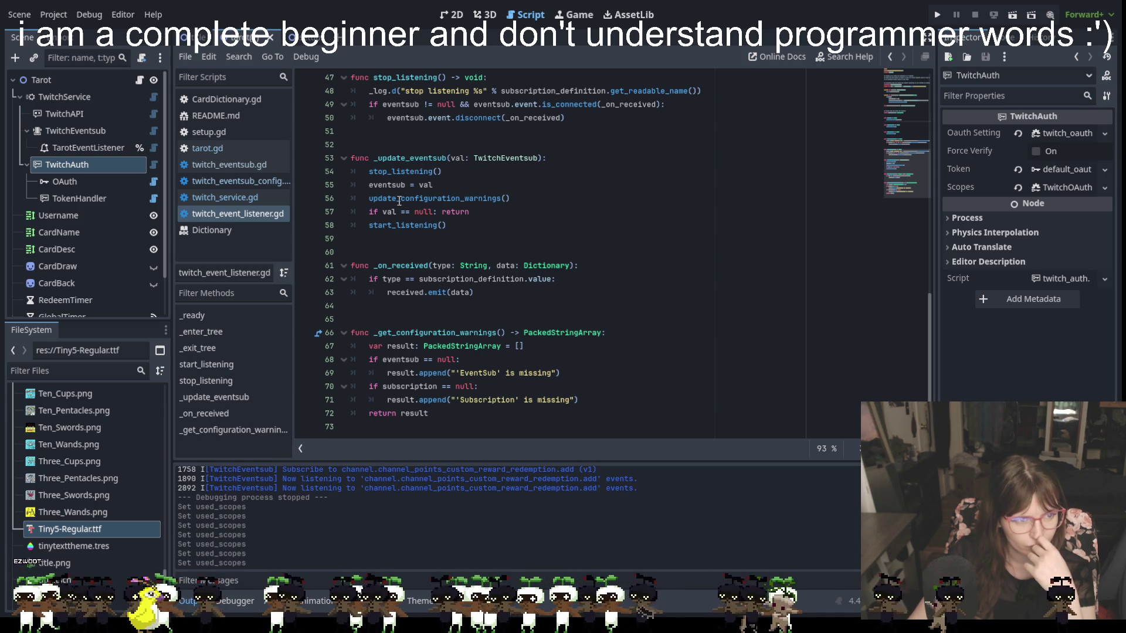
left_click(225, 165)
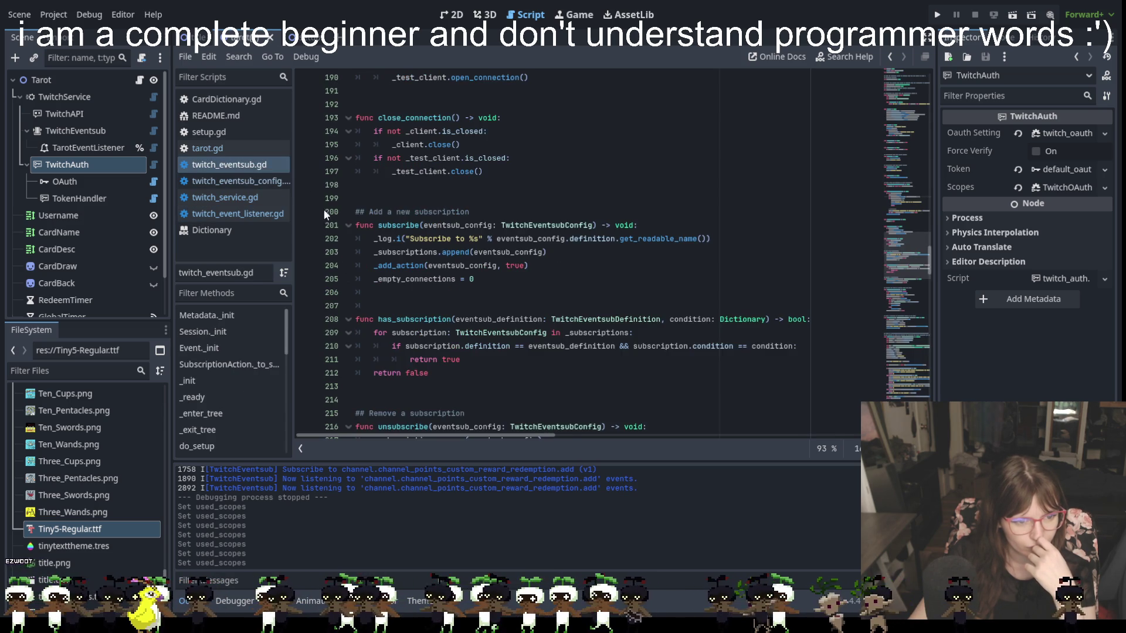
Scroll through twitch_eventsub.gd, then open setup.gd from the setup scene.
scroll(431, 258, "down", 5)
scroll(432, 258, "down", 6)
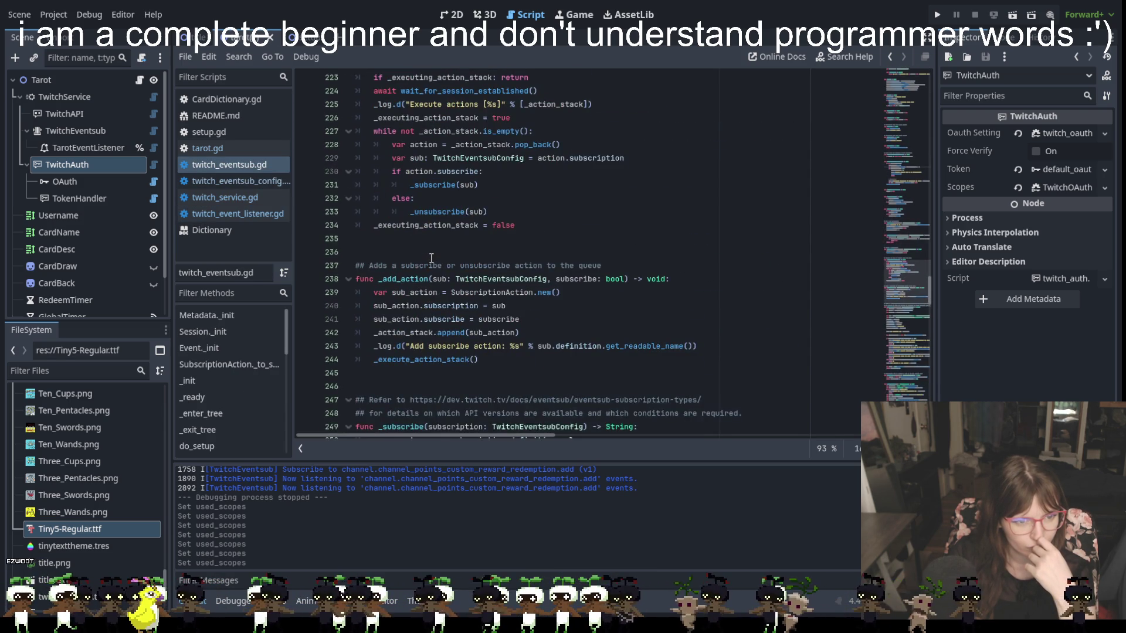
scroll(432, 258, "down", 6)
scroll(431, 258, "down", 19)
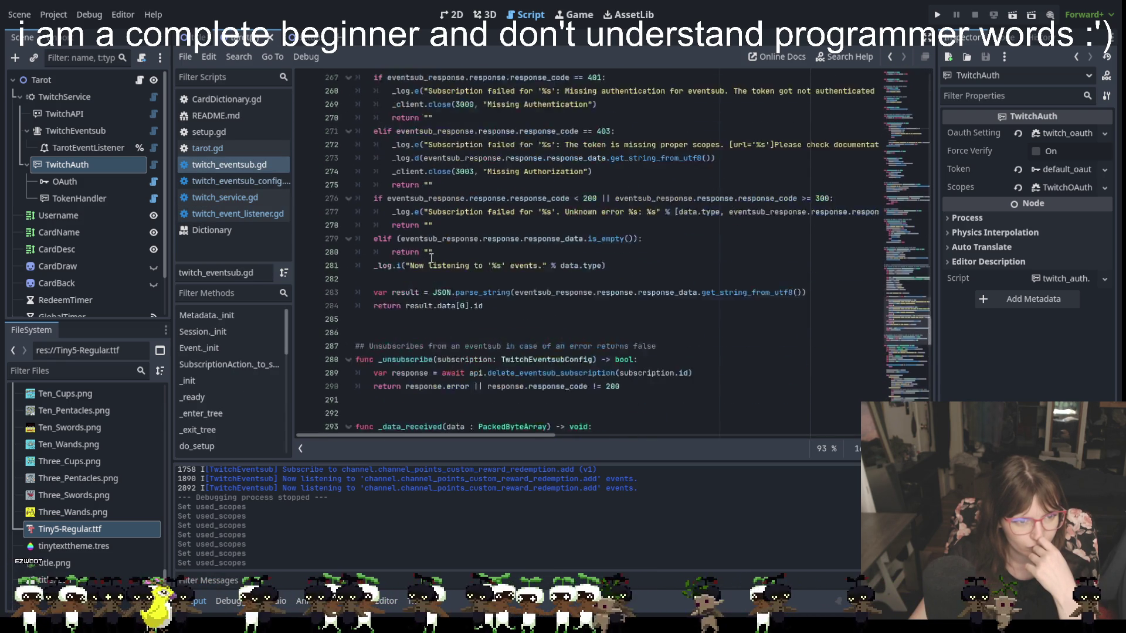
scroll(432, 258, "down", 20)
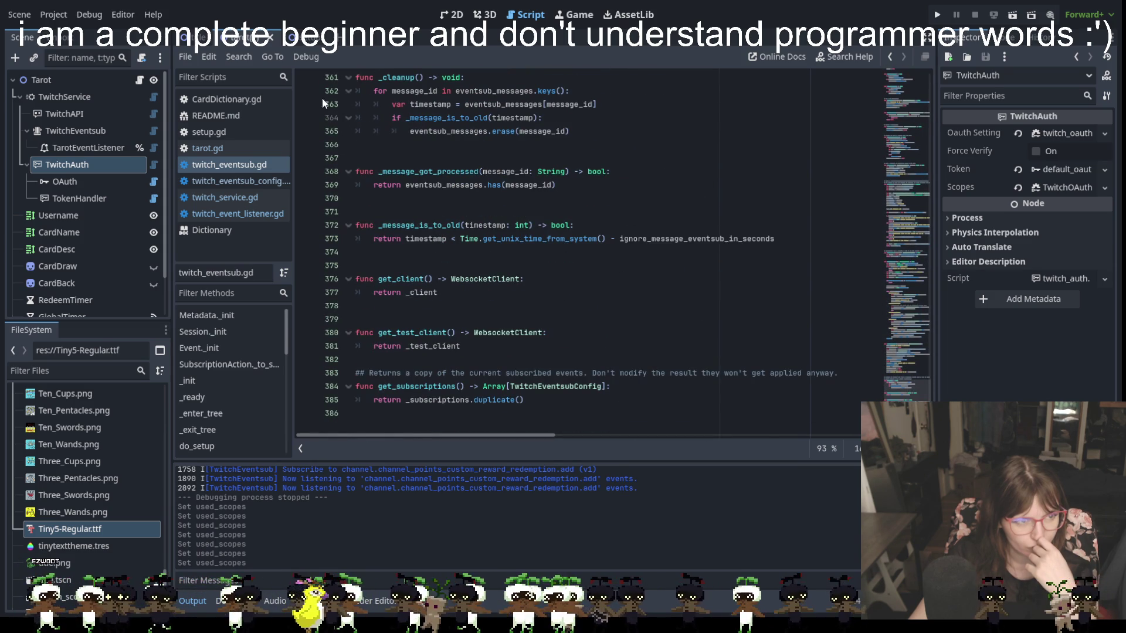
left_click(291, 38)
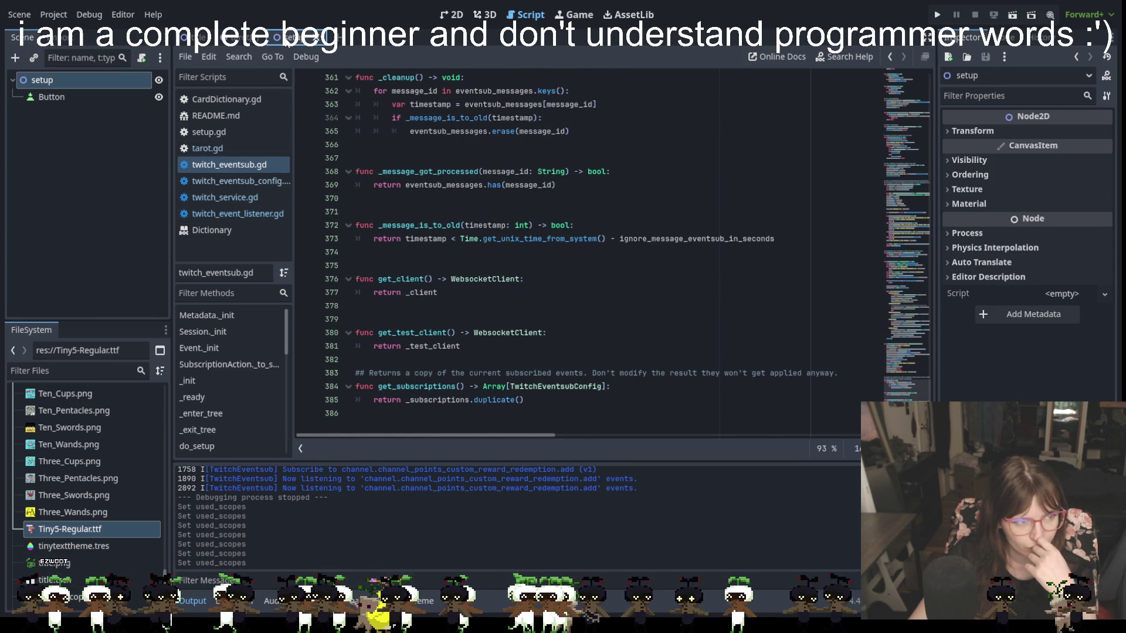
left_click(211, 133)
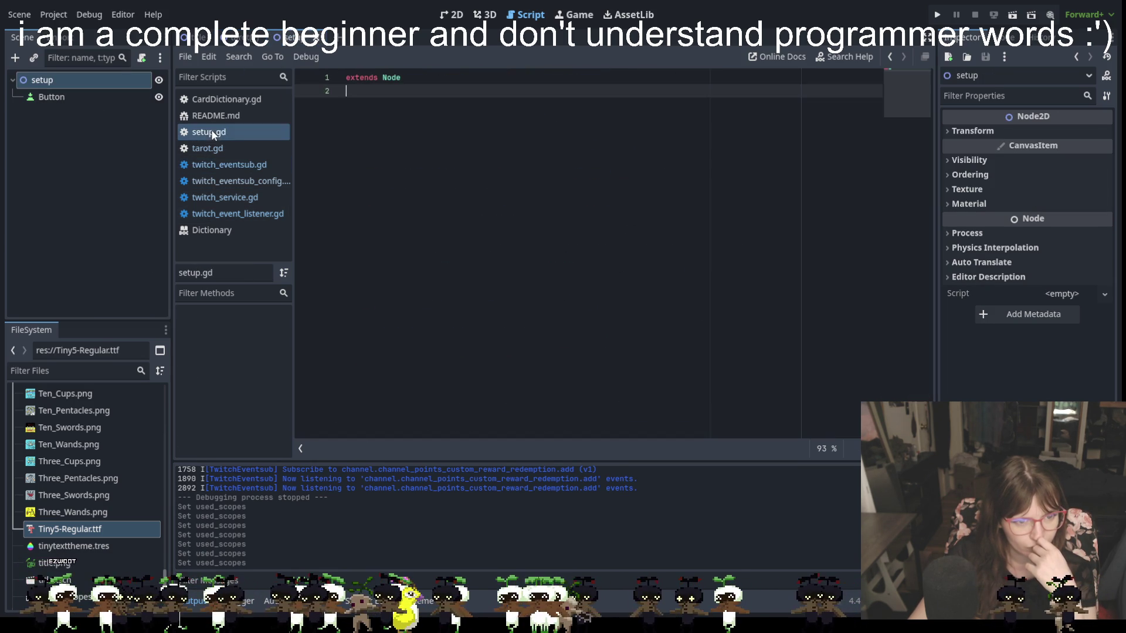
Type the printstuff function declaration on line 2 of setup.gd.
left_click(308, 129)
type("twit")
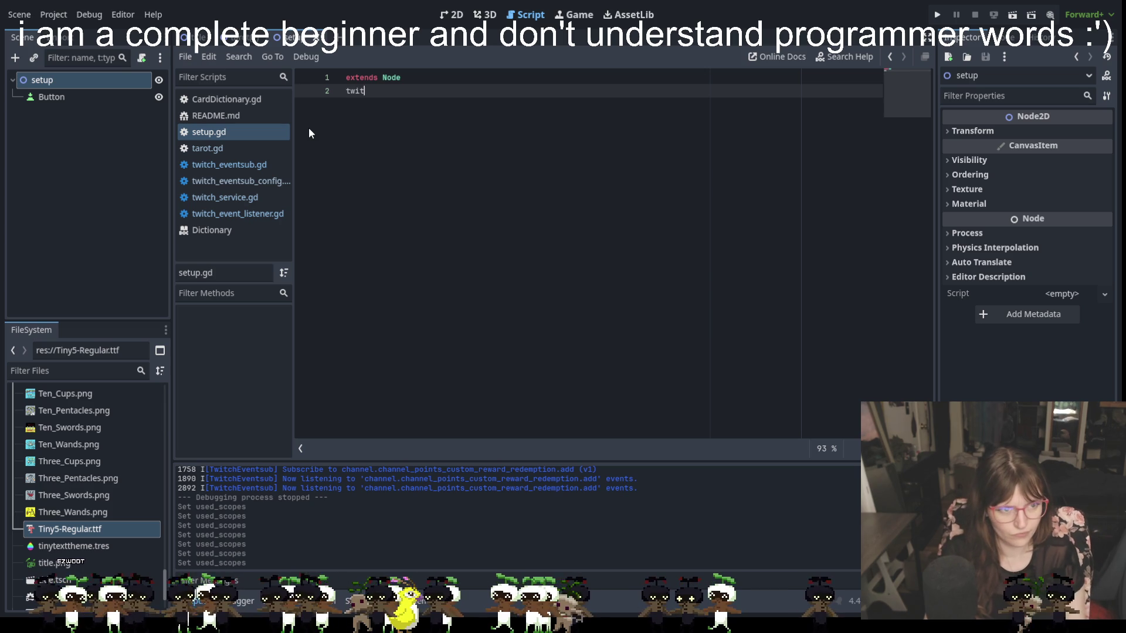
key("BackSpace")
key("BackSpace")
type("func ")
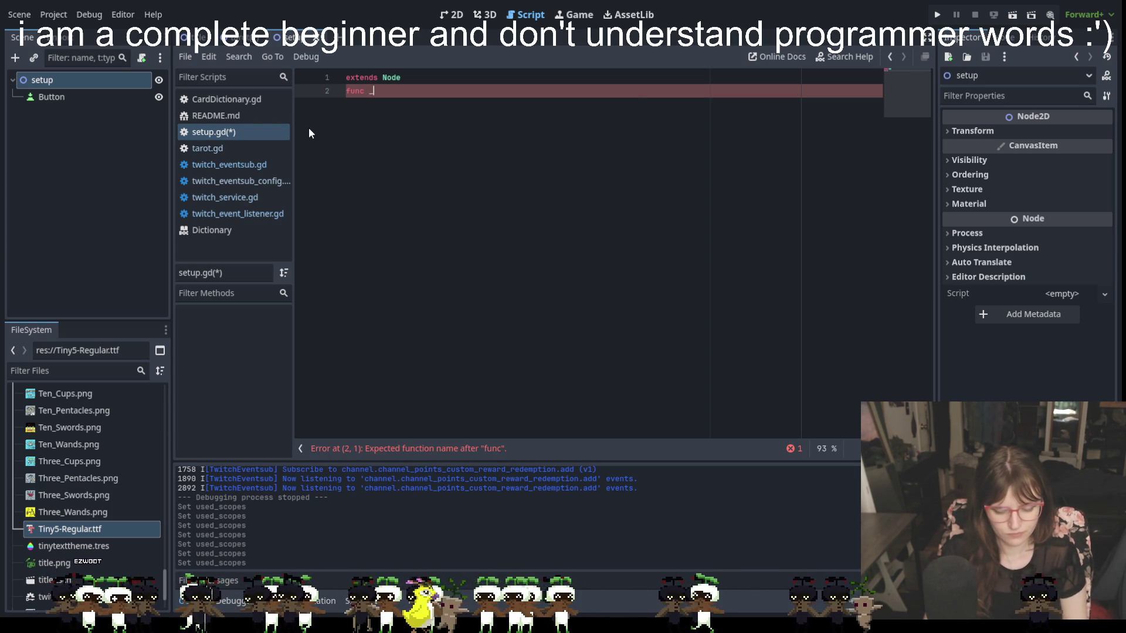
type("_")
key("BackSpace")
type("printstuff ")
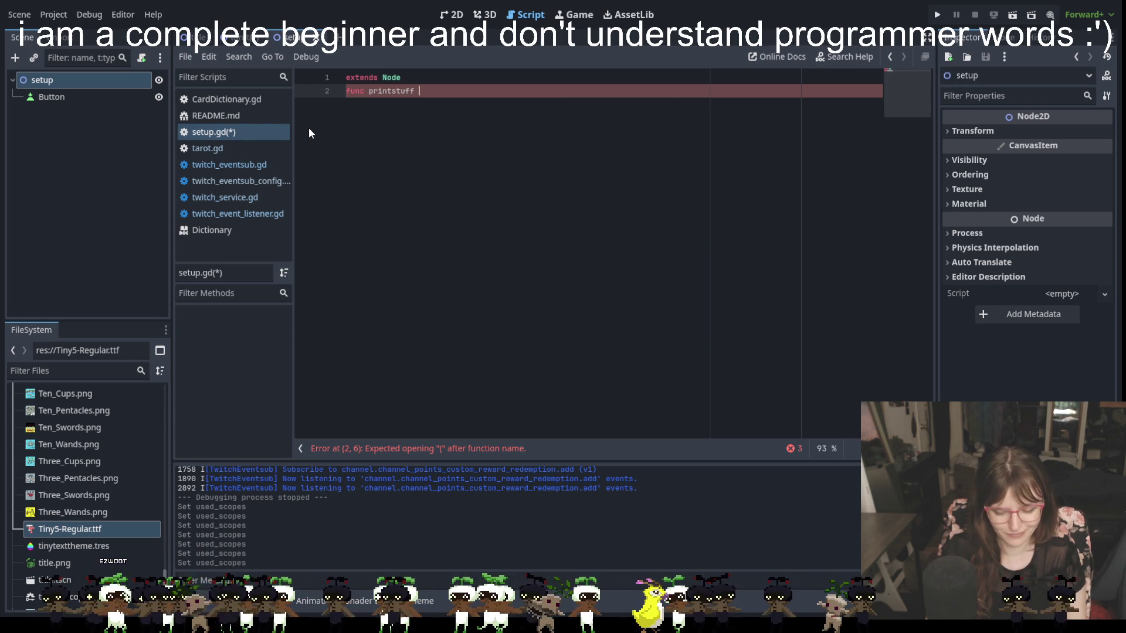
type(":")
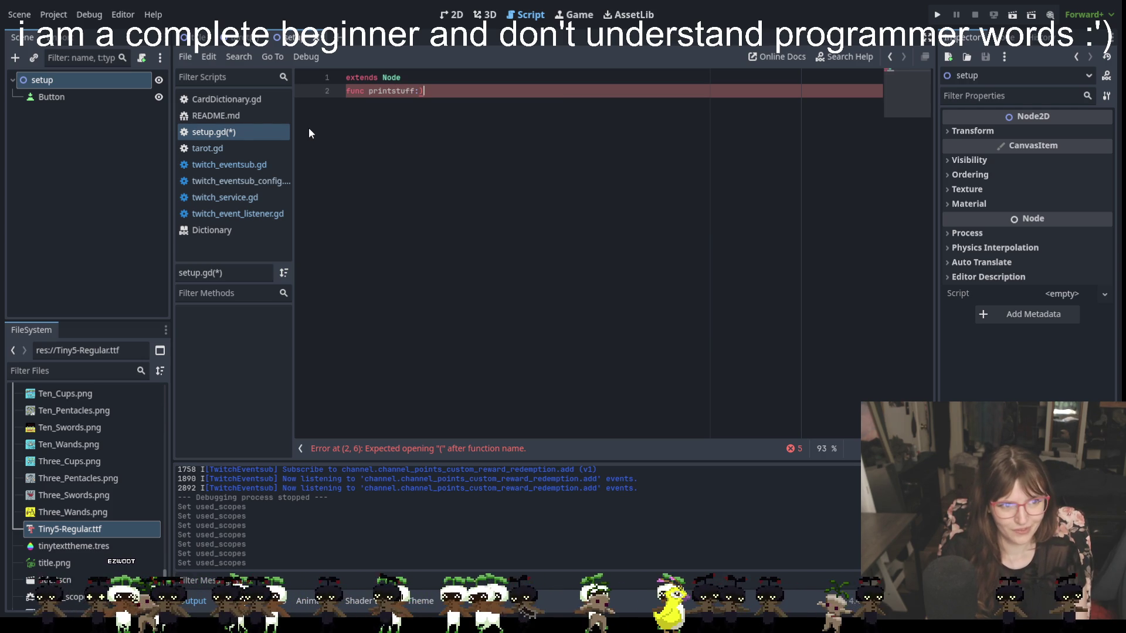
type("(")
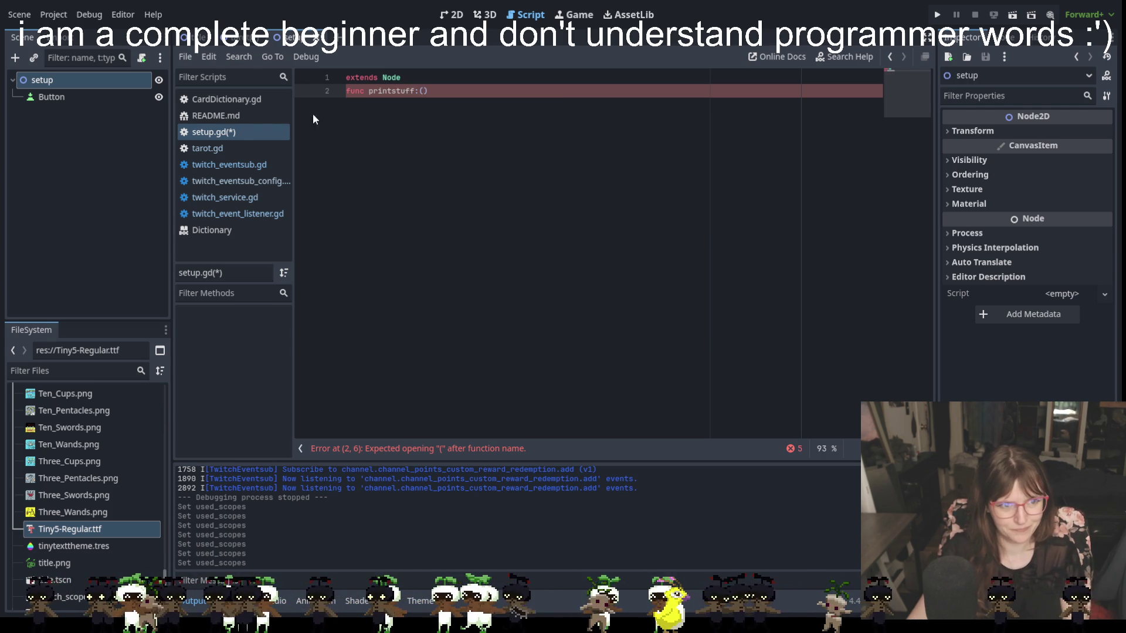
Compare with tarot.gd's code, switching between tarot.gd and setup.gd.
left_click(240, 41)
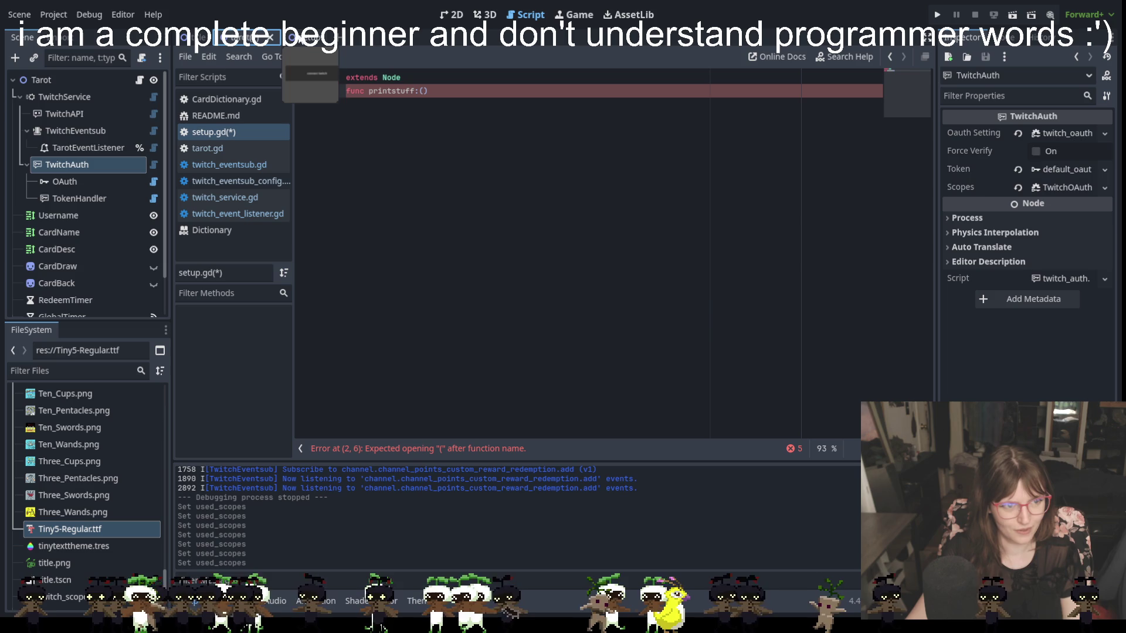
left_click(296, 37)
left_click(222, 151)
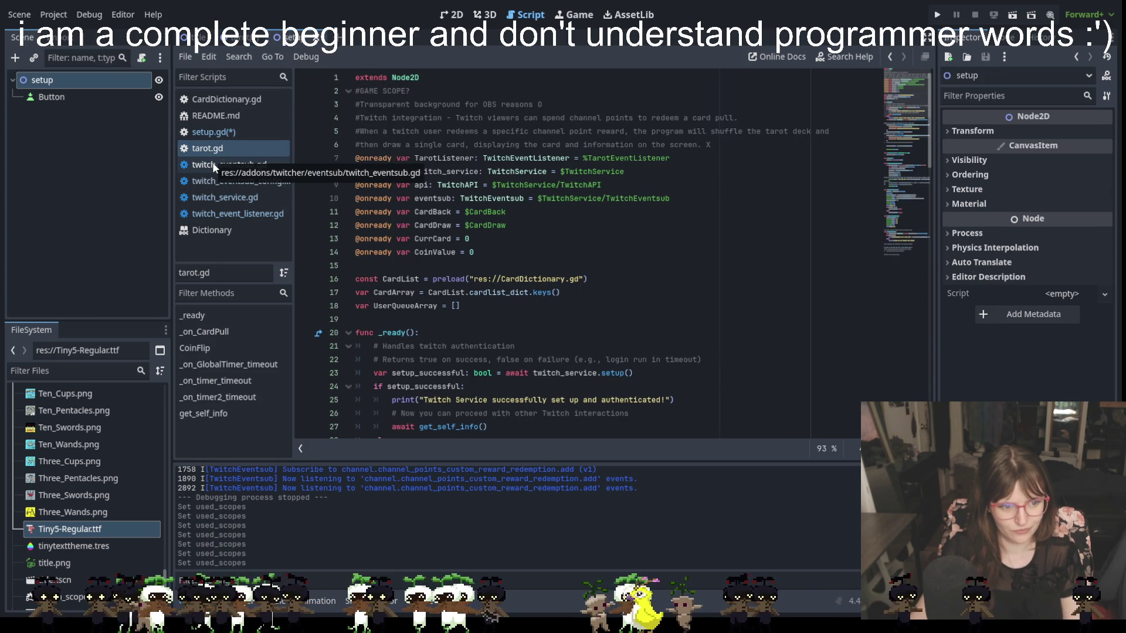
left_click(213, 132)
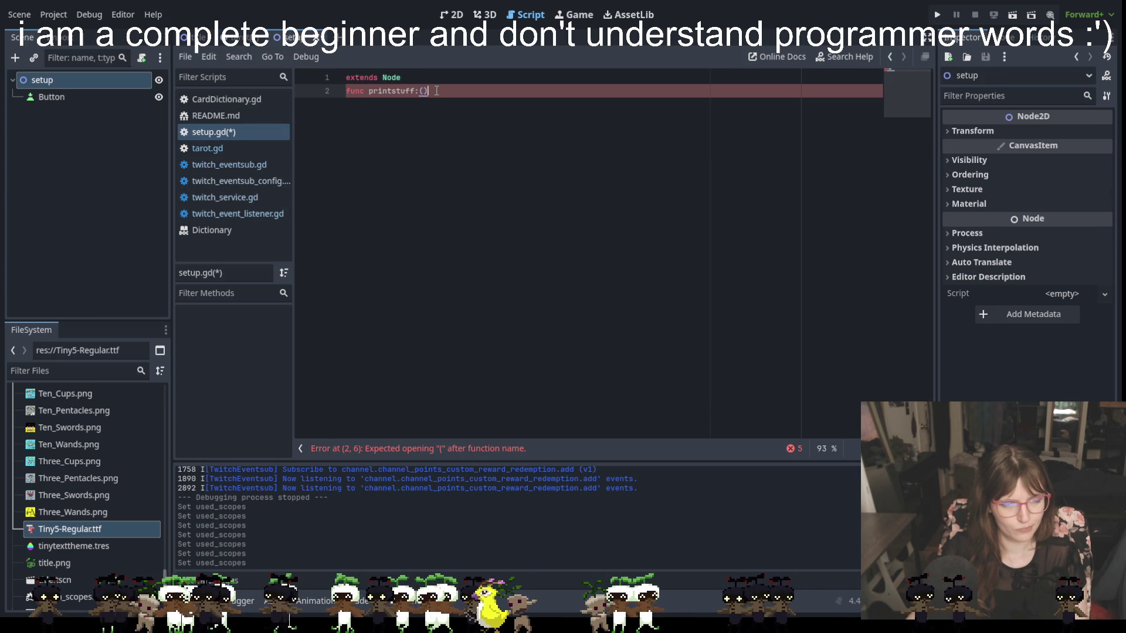
left_click(211, 148)
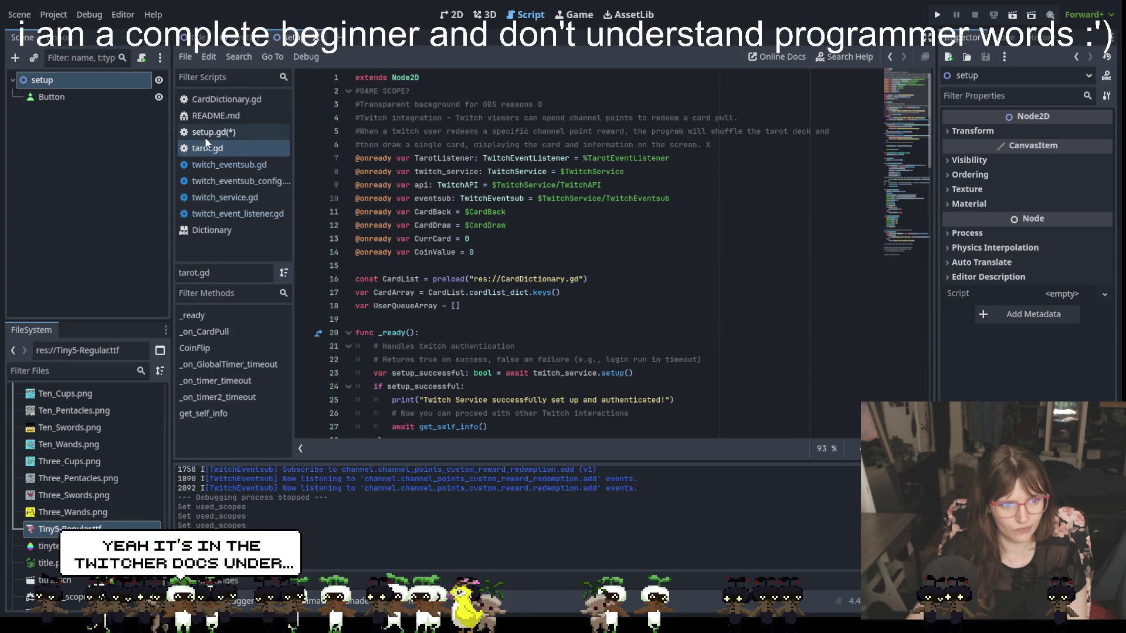
left_click(207, 134)
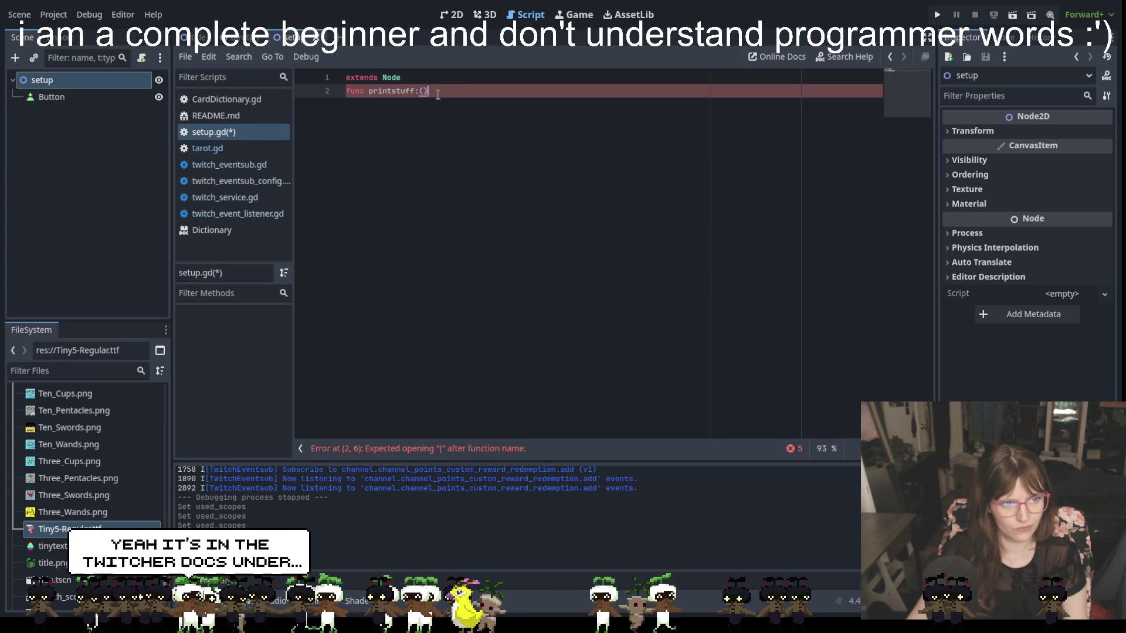
Fix the declaration to func printstuff(): and start an indented body line.
key("BackSpace")
key("Right")
type(":")
key("BackSpace")
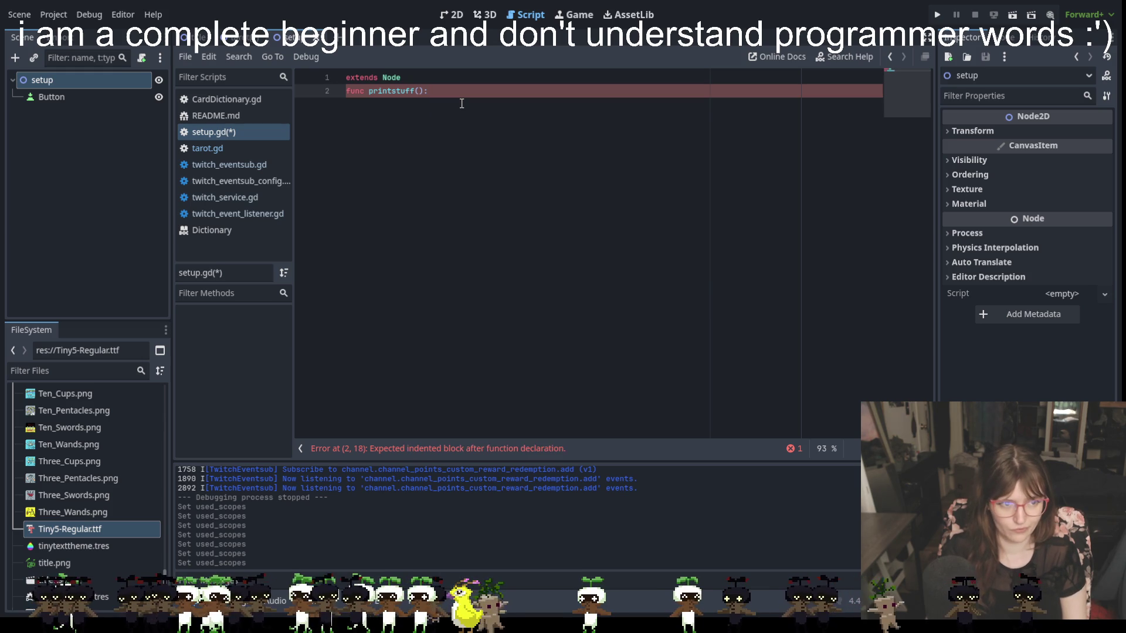
key("Return")
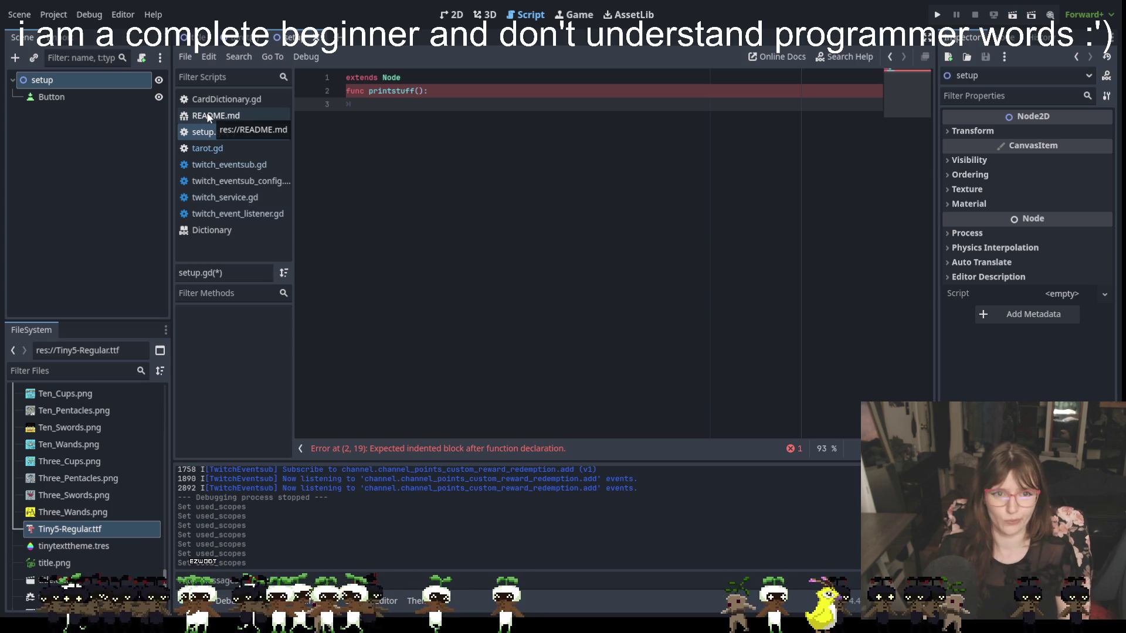
Check the Tarot scene tree and open tarot.gd from the setup scene.
left_click(240, 38)
left_click(300, 37)
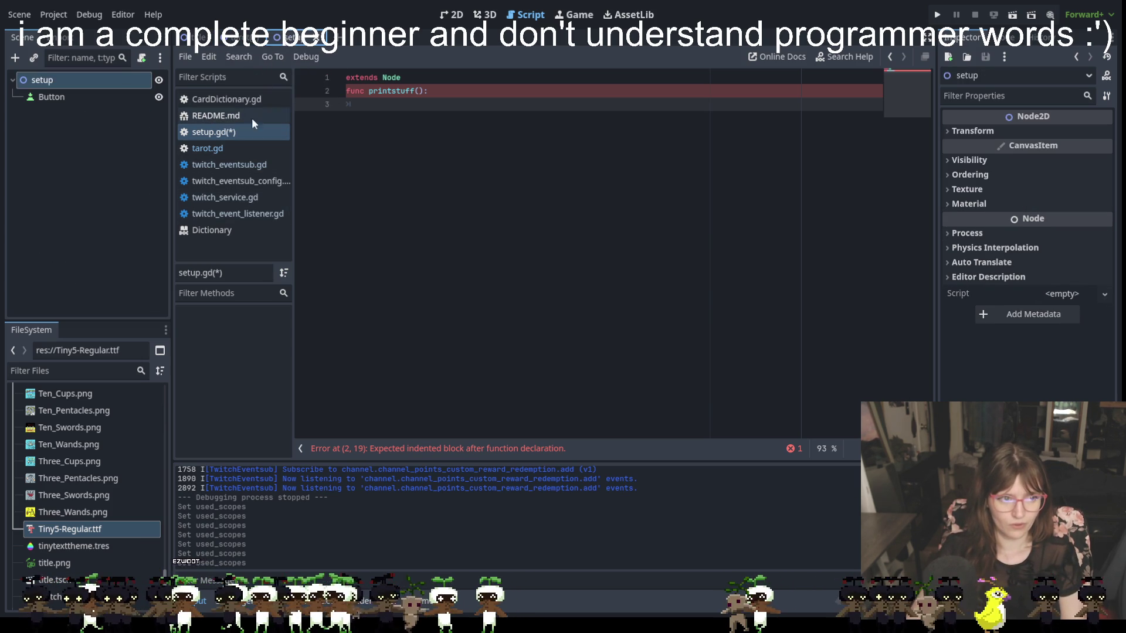
left_click(216, 151)
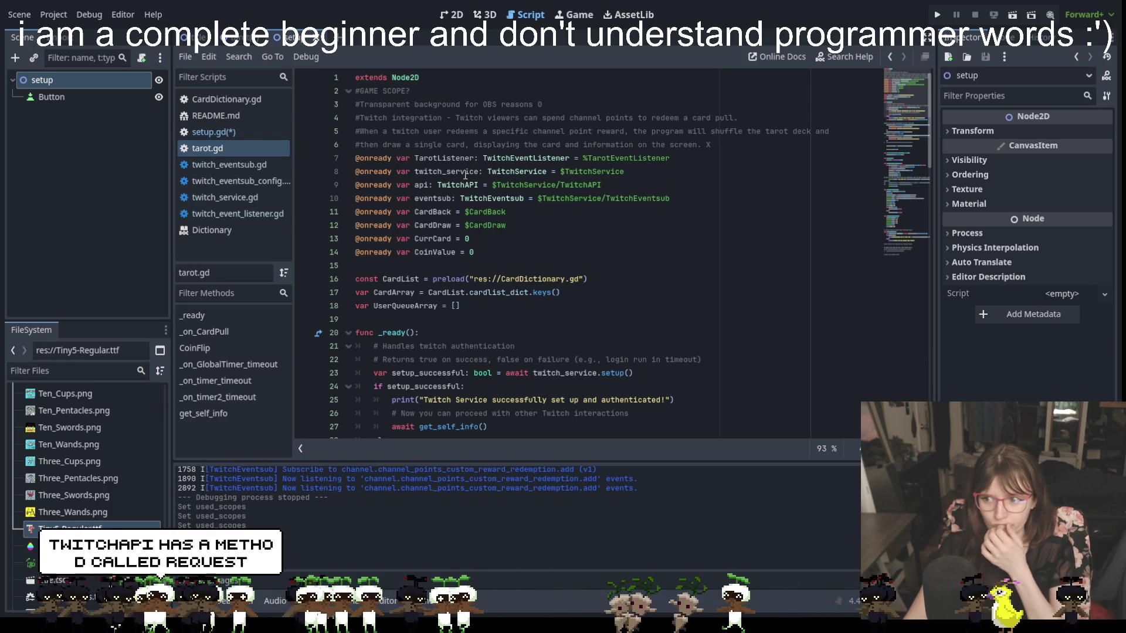
Review the subscribe_event calls in tarot.gd's _ready() and go to the line after $GlobalTimer.start().
scroll(495, 202, "down", 3)
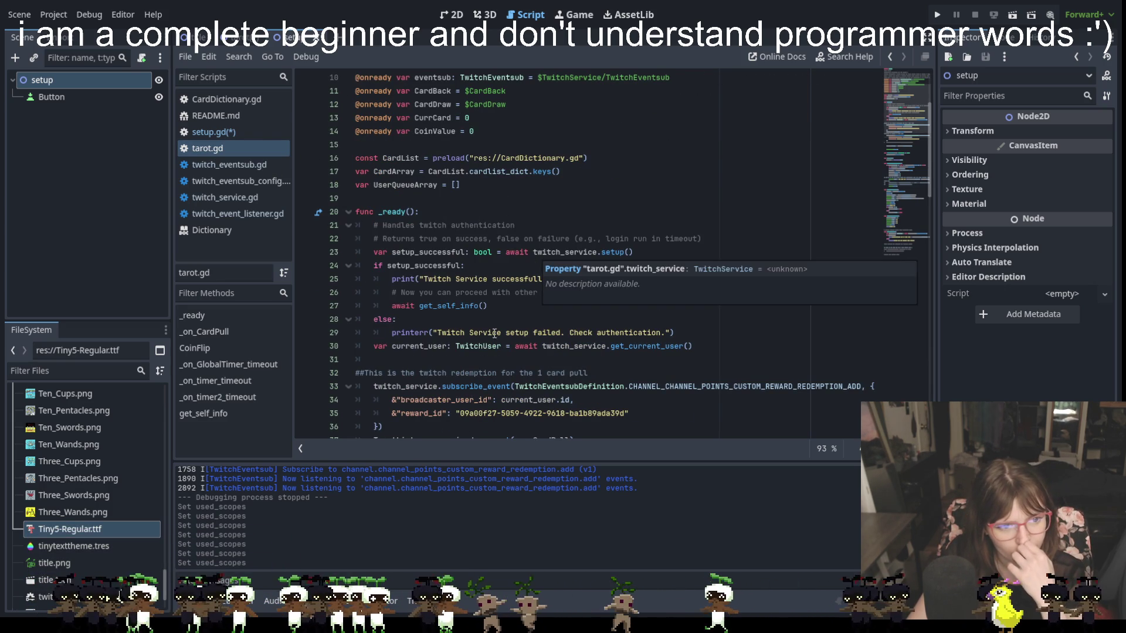
scroll(479, 340, "down", 3)
left_click(502, 360)
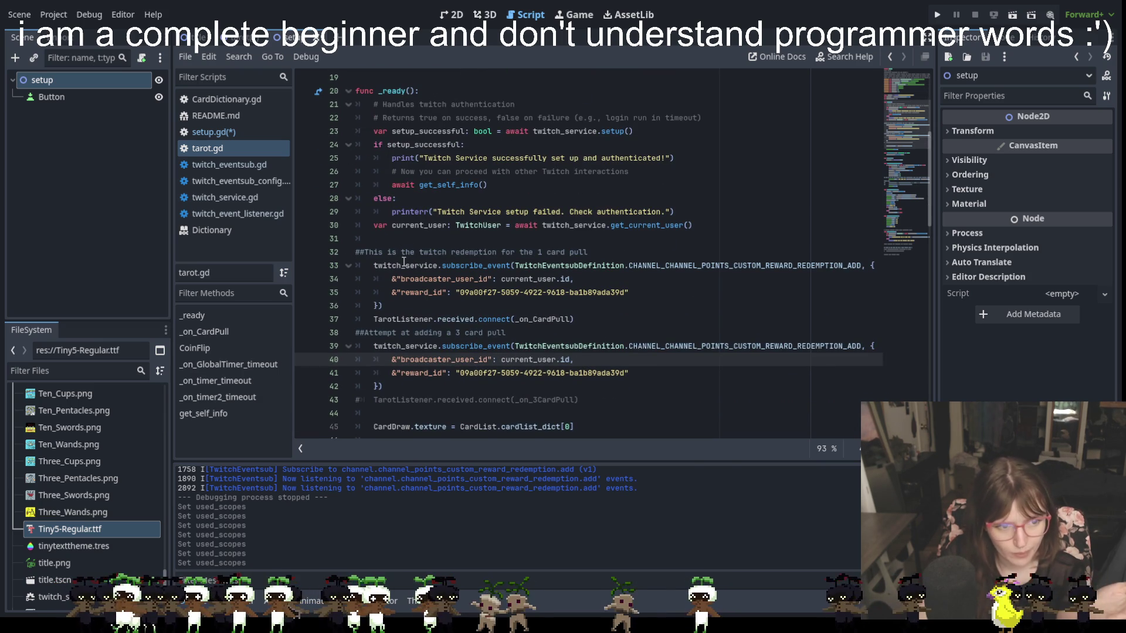
scroll(489, 264, "up", 6)
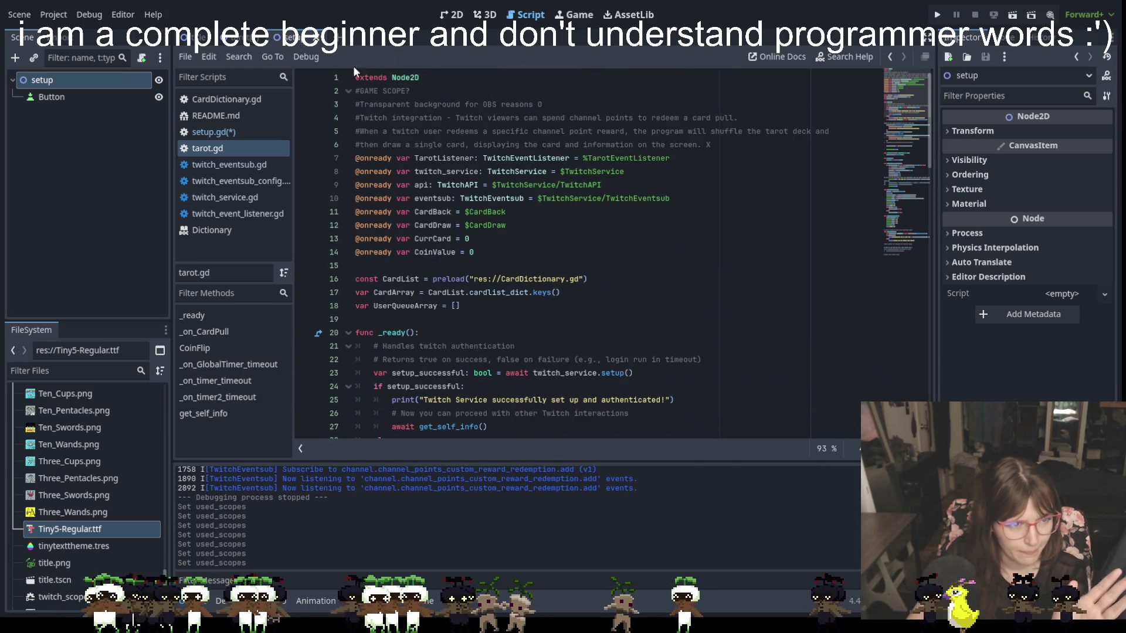
scroll(388, 267, "down", 11)
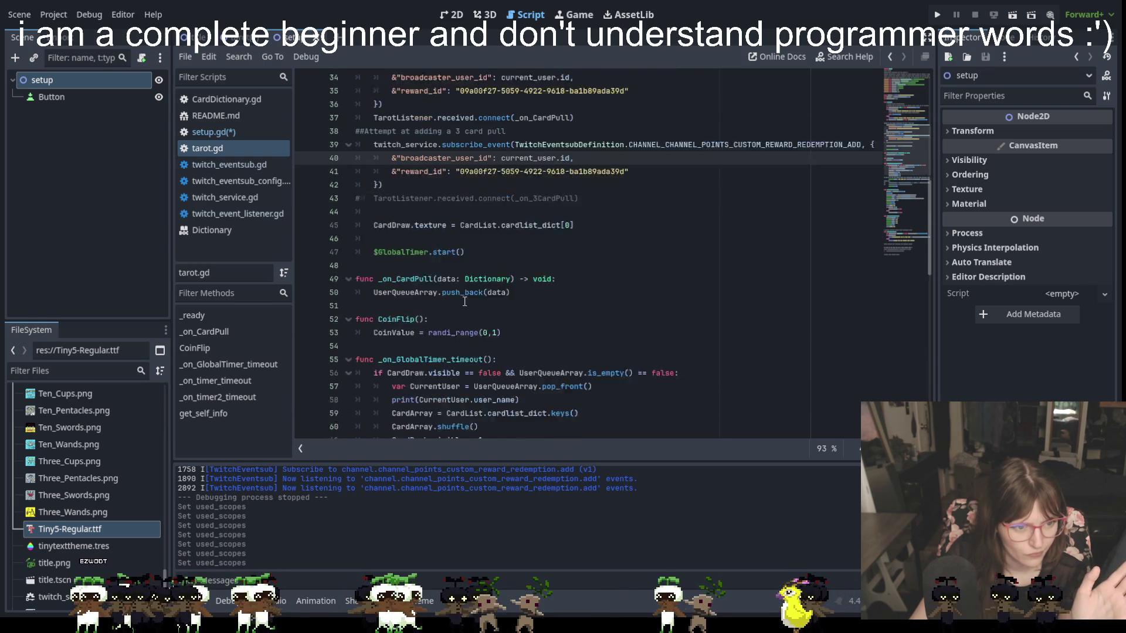
scroll(465, 301, "down", 1)
left_click(395, 220)
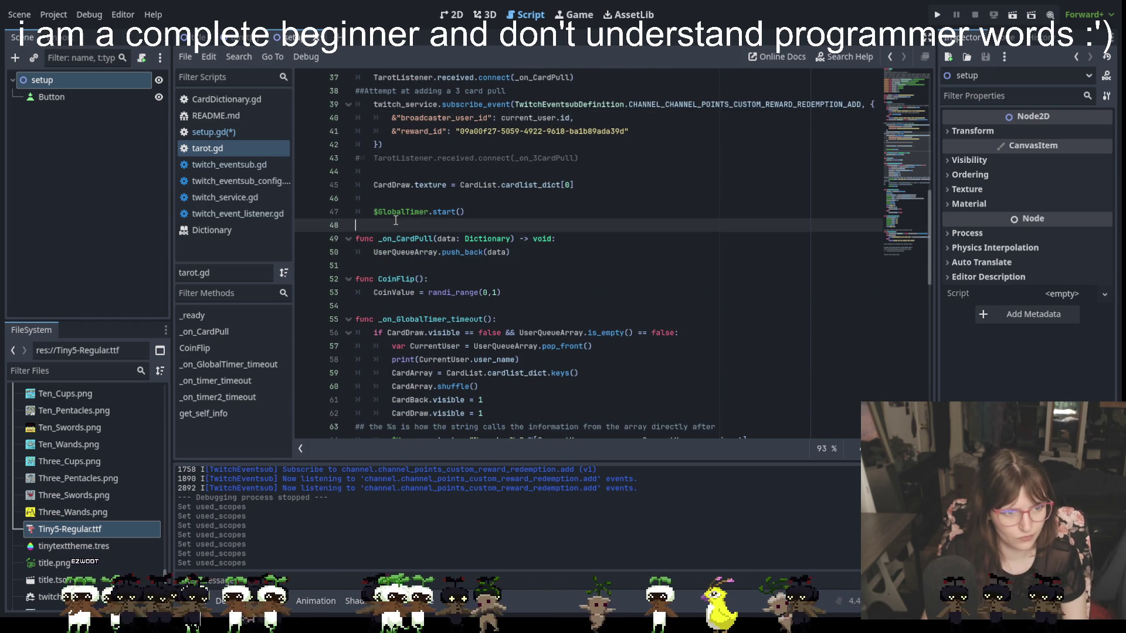
Tidy the lines after $GlobalTimer.start() and add two placeholder comment lines.
key("Return")
key("Up")
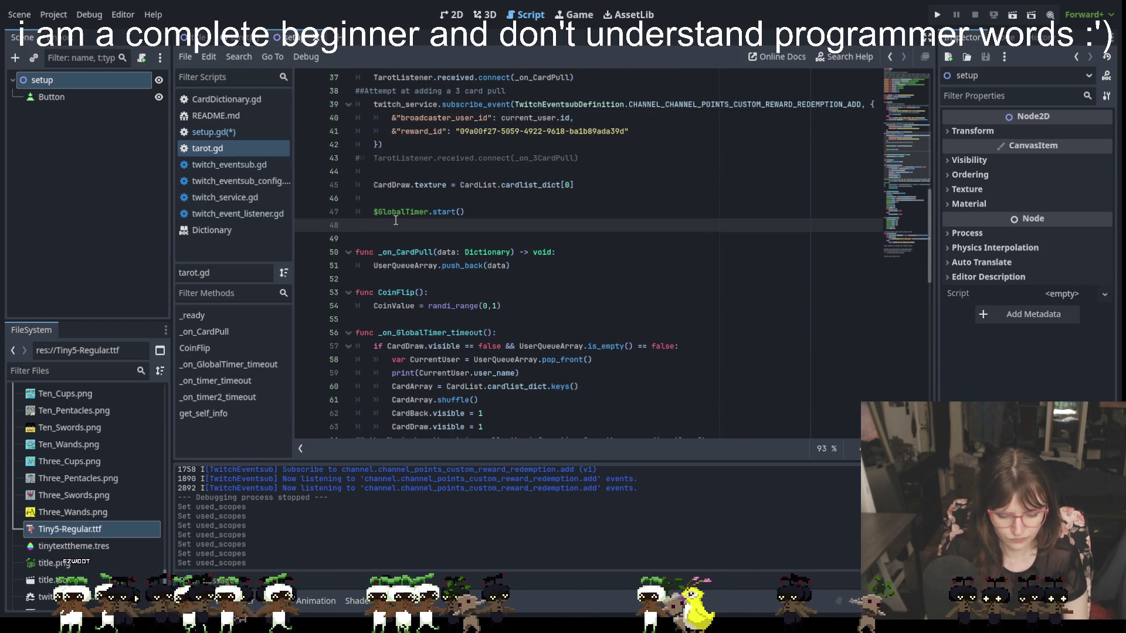
key("BackSpace")
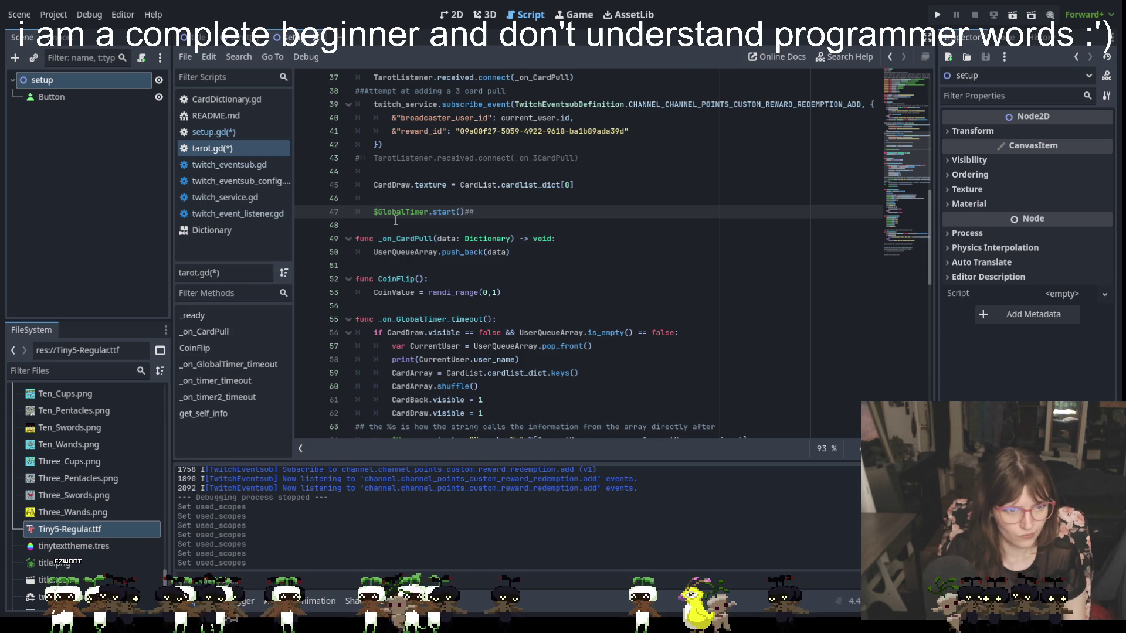
key("BackSpace")
key("Return")
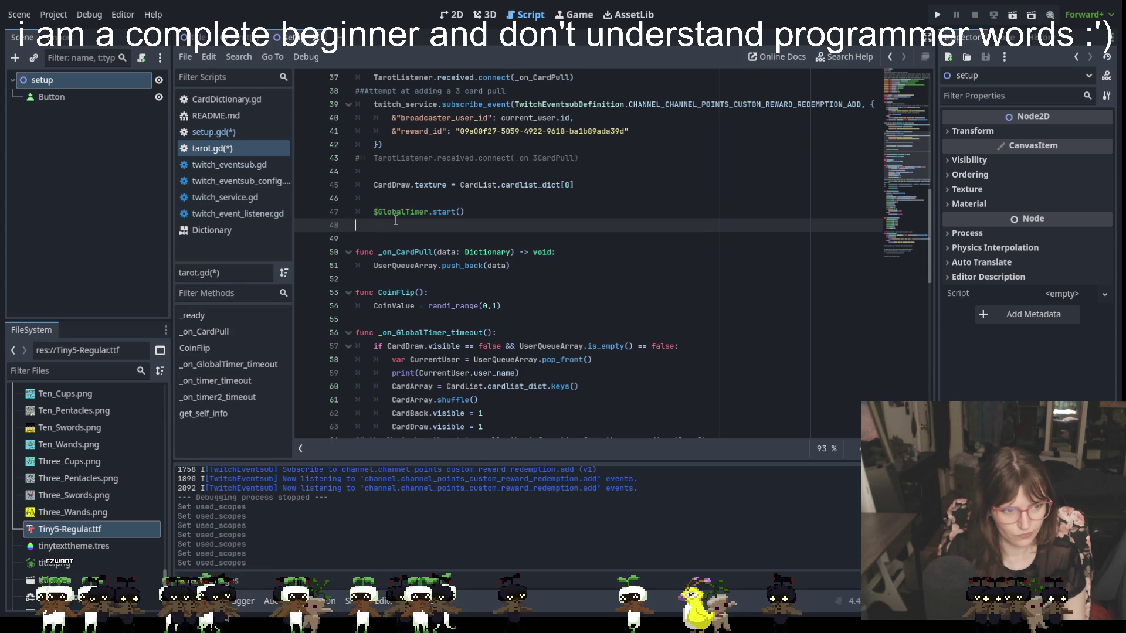
type("# ???????????")
key("Return")
key("Return")
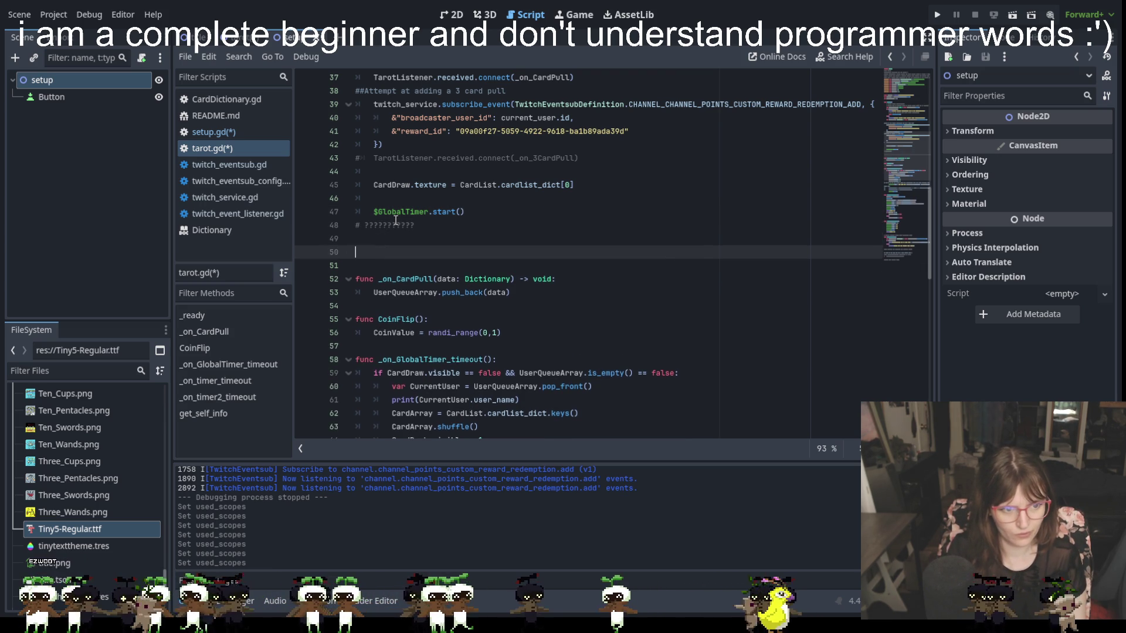
key("Return")
type("#?????????")
Declare func printingstuff(): on line 49 and begin its body with twitch.
left_click(377, 242)
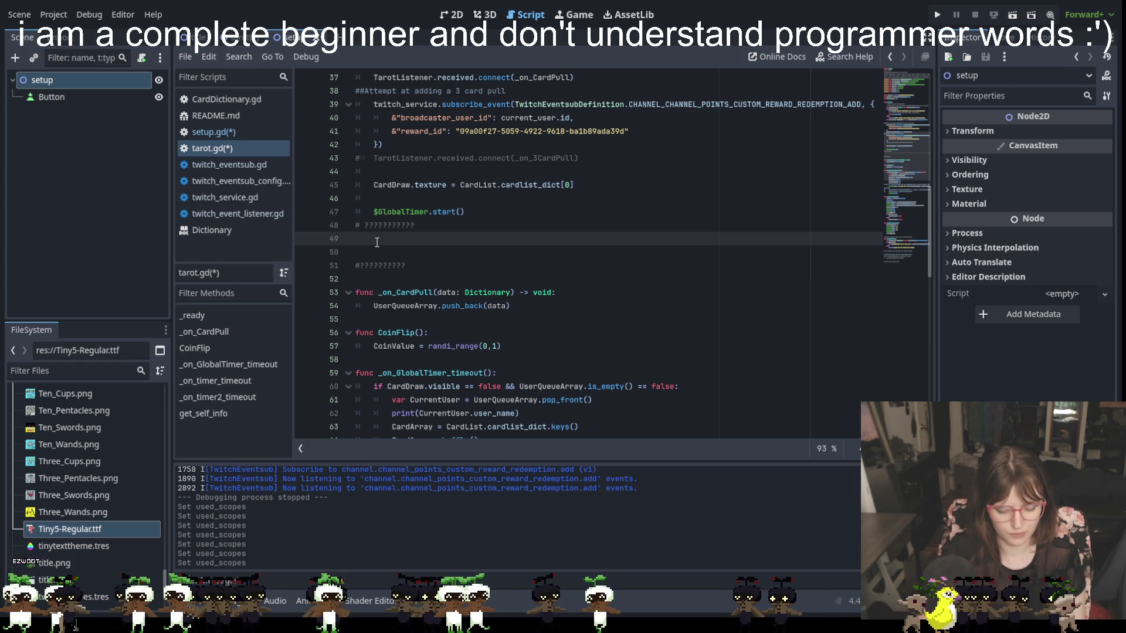
key("BackSpace")
key("BackSpace")
key("BackSpace")
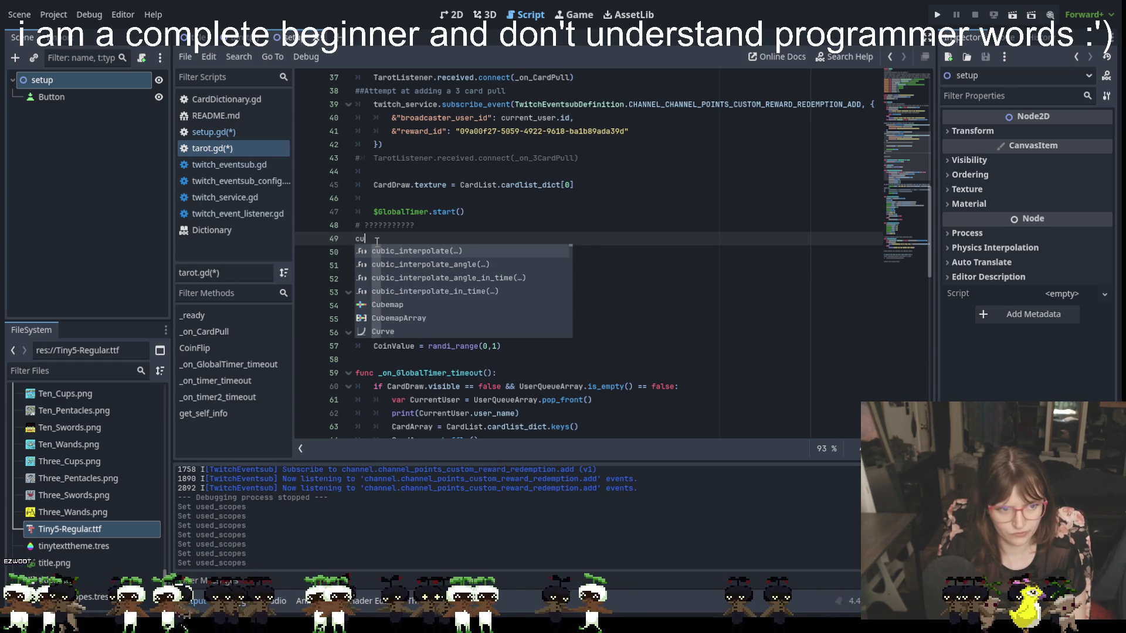
type("func")
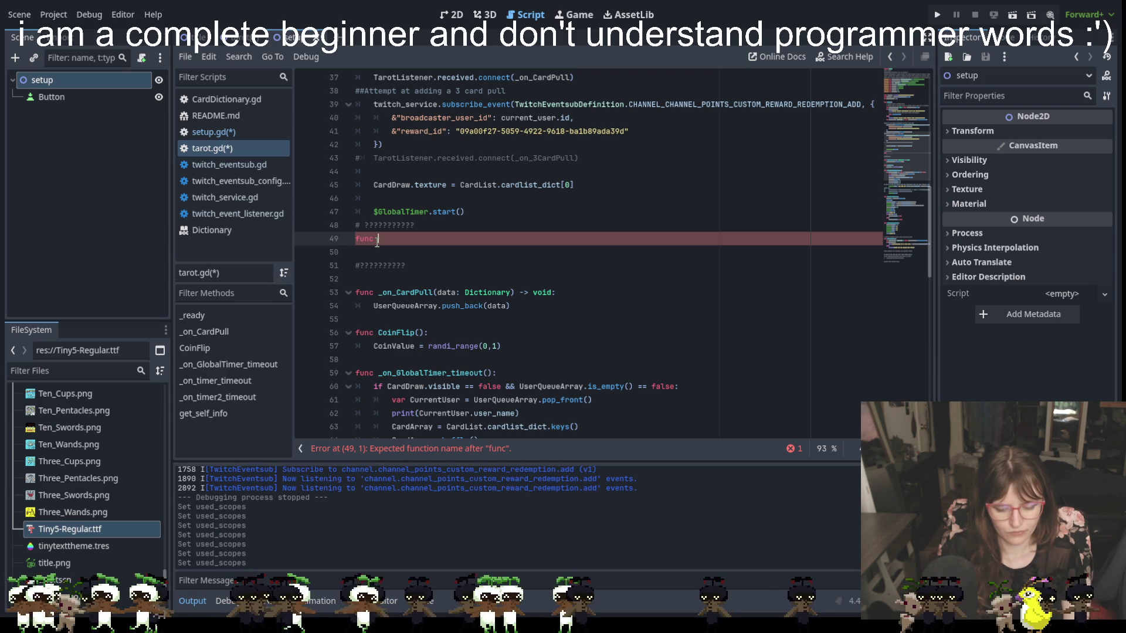
type("printingstuff")
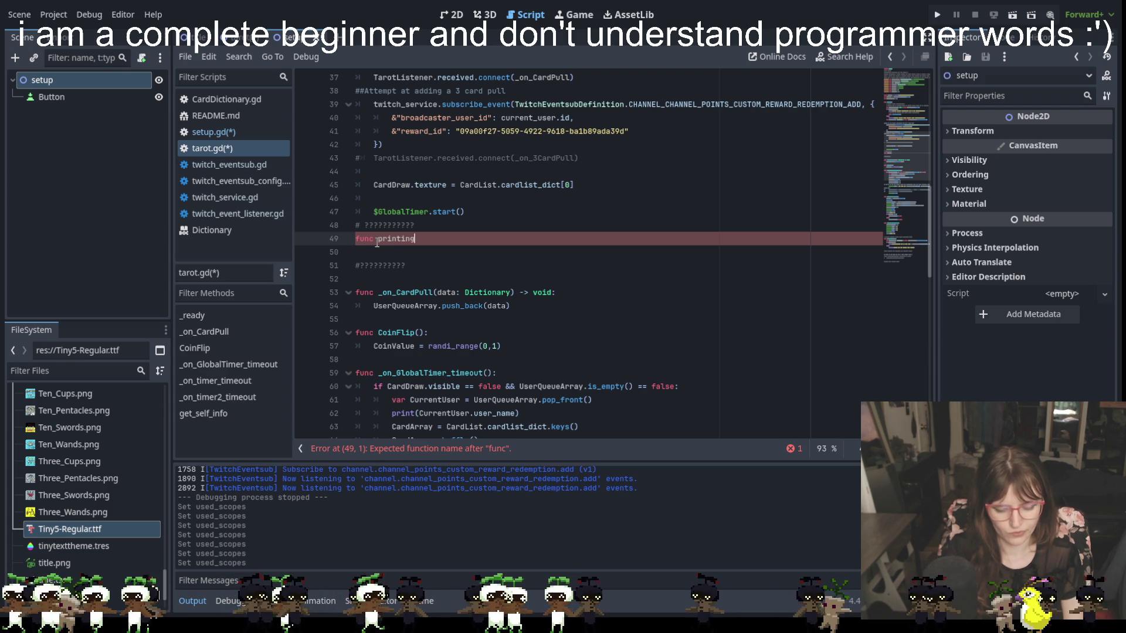
type("():")
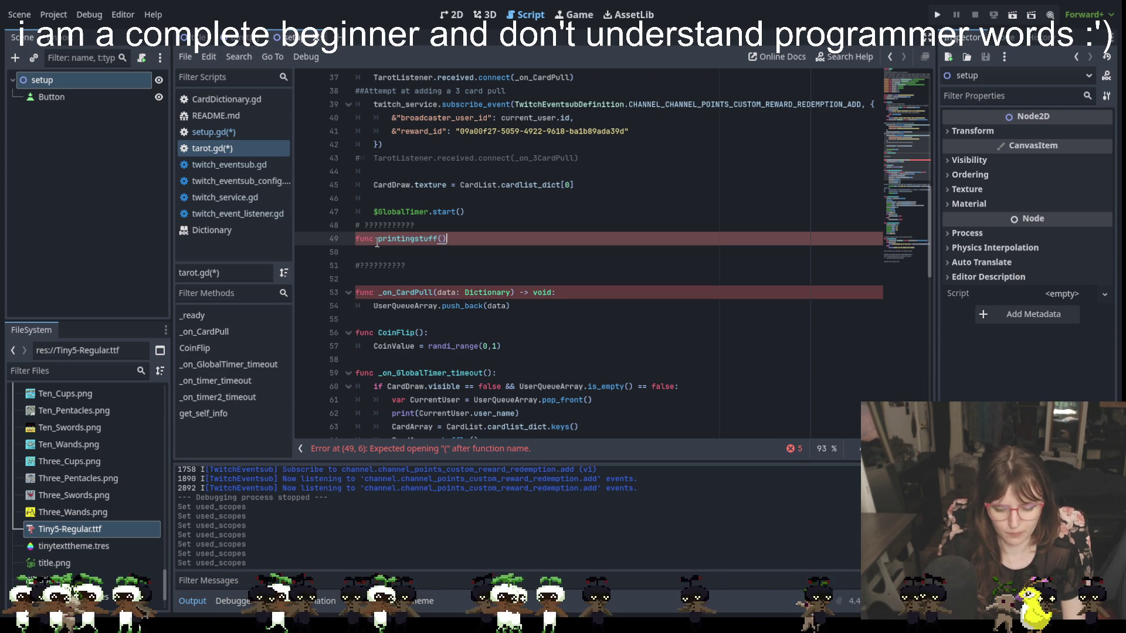
key("Return")
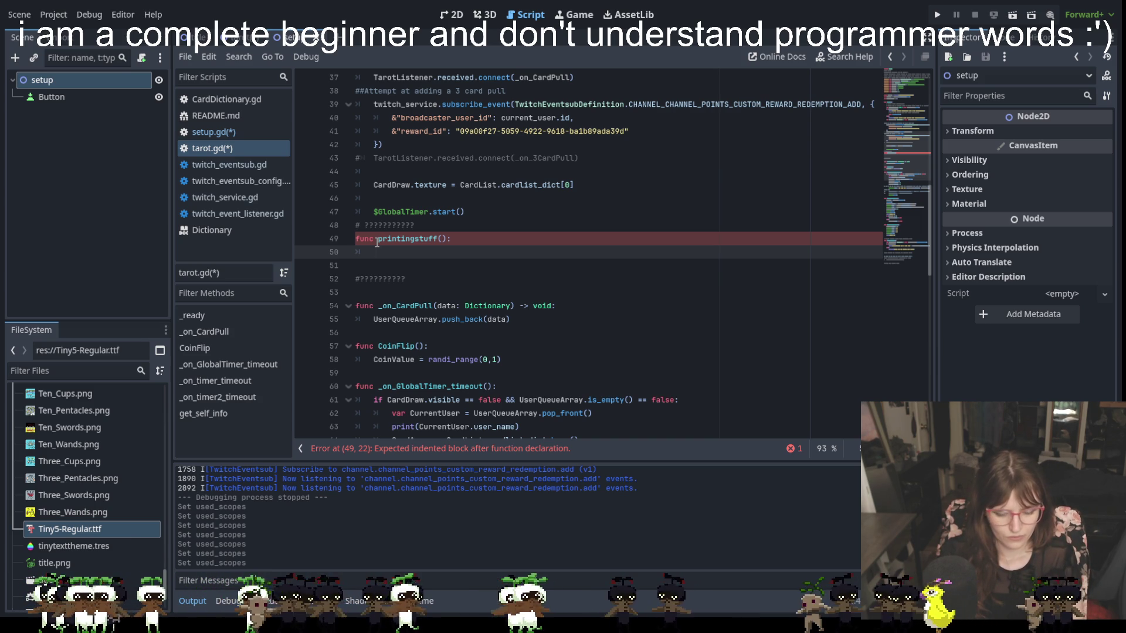
type("itch")
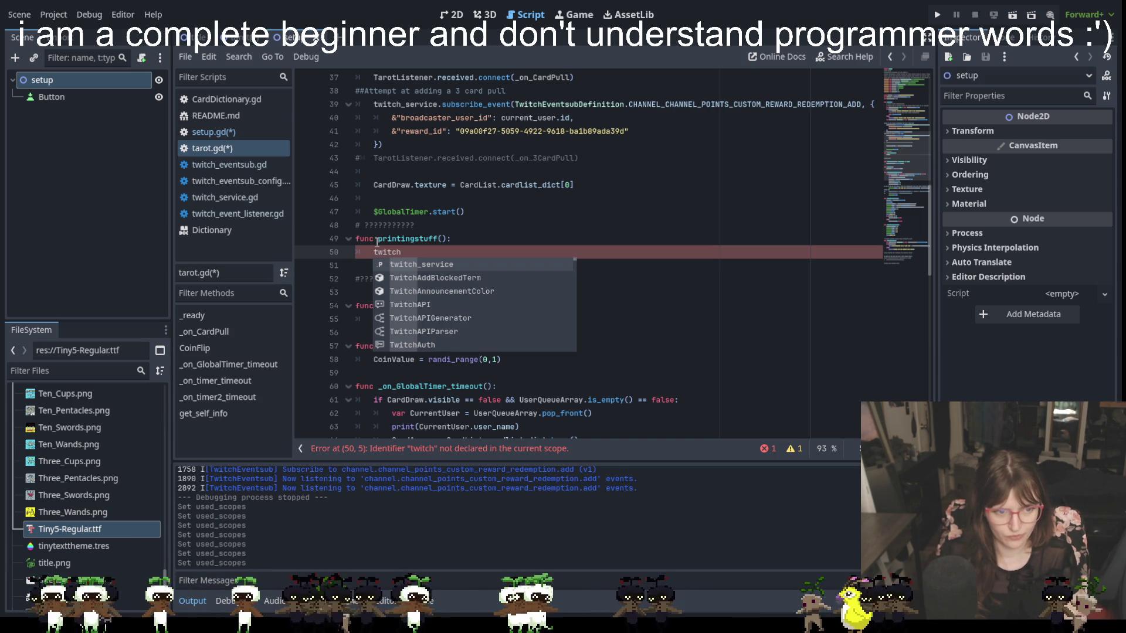
Choose TwitchCustomRewardRedemption from the autocomplete list for line 50.
scroll(441, 316, "down", 2)
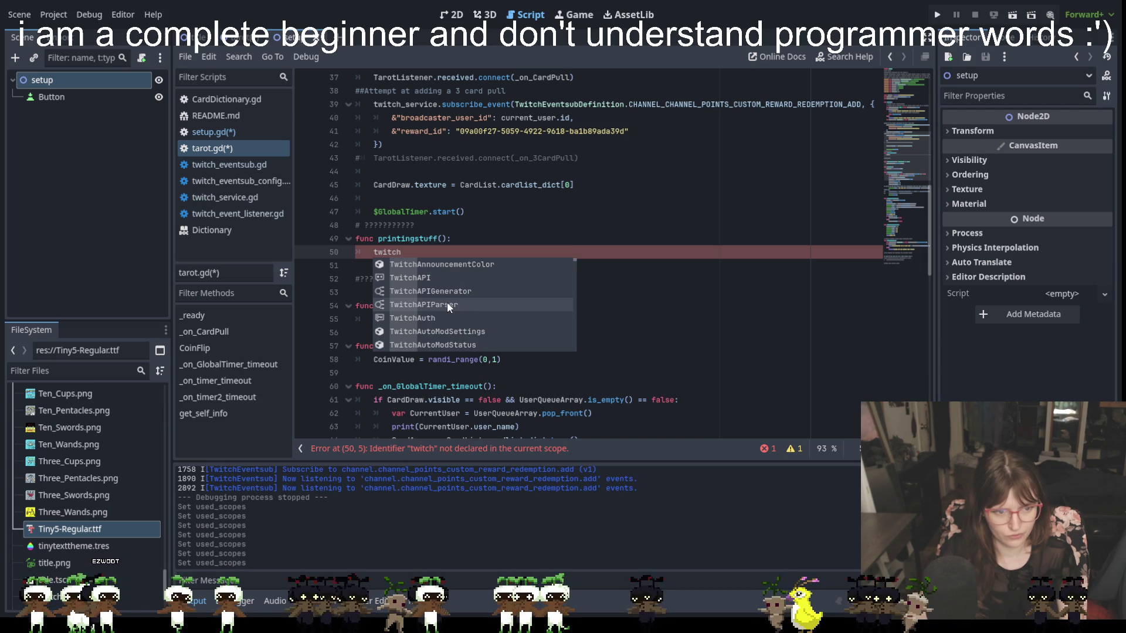
scroll(447, 303, "down", 5)
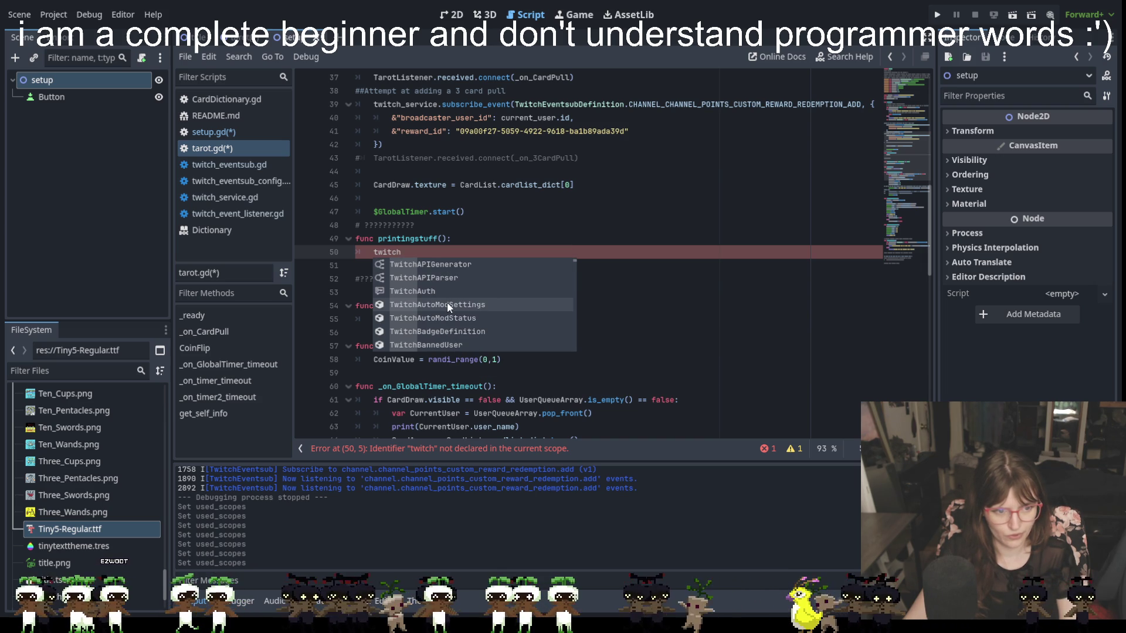
scroll(447, 304, "down", 5)
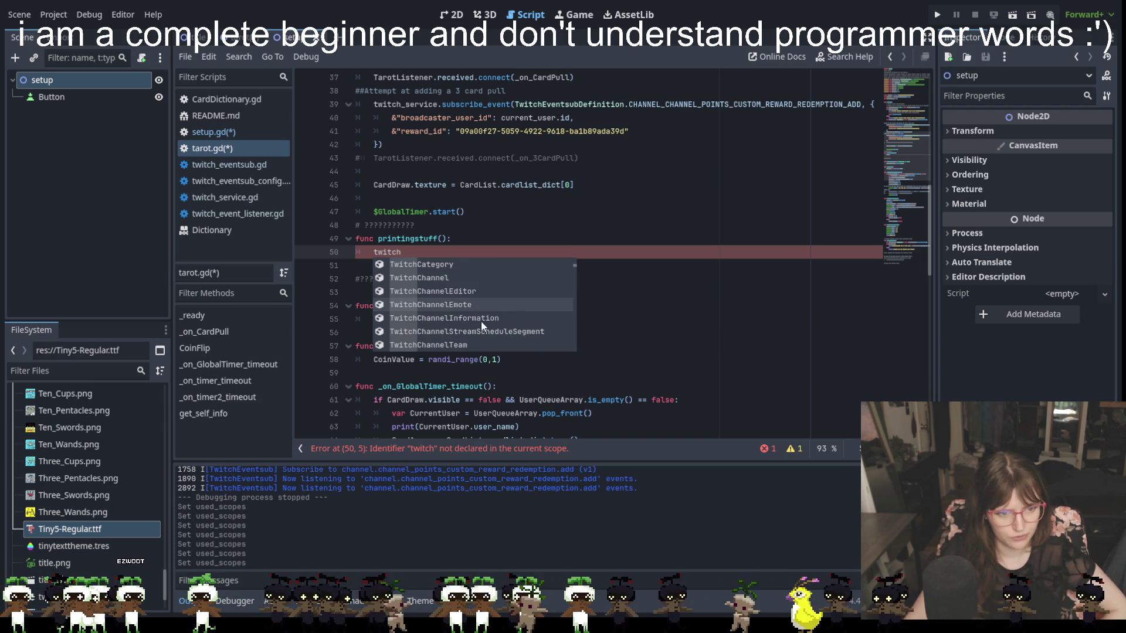
scroll(476, 317, "down", 1)
scroll(480, 330, "down", 10)
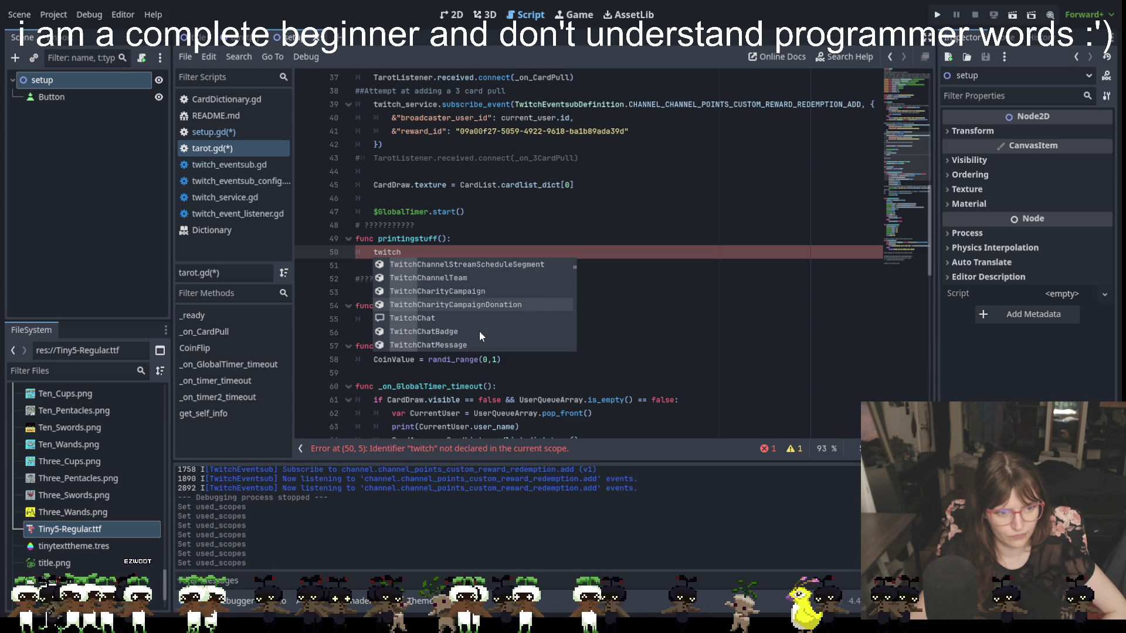
scroll(480, 331, "down", 8)
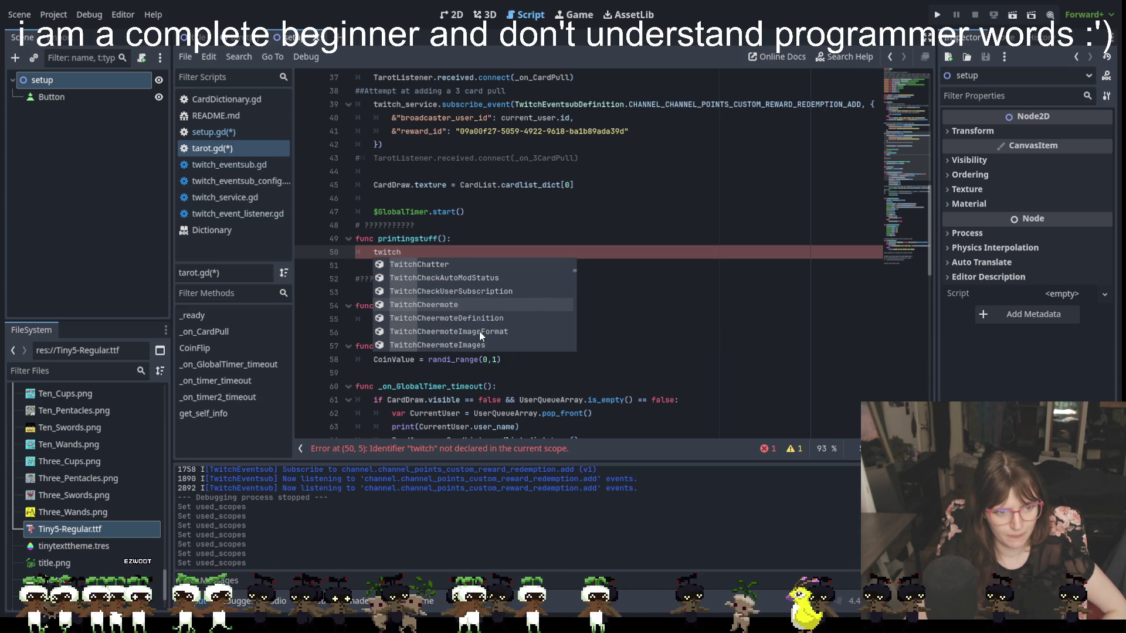
scroll(479, 331, "down", 8)
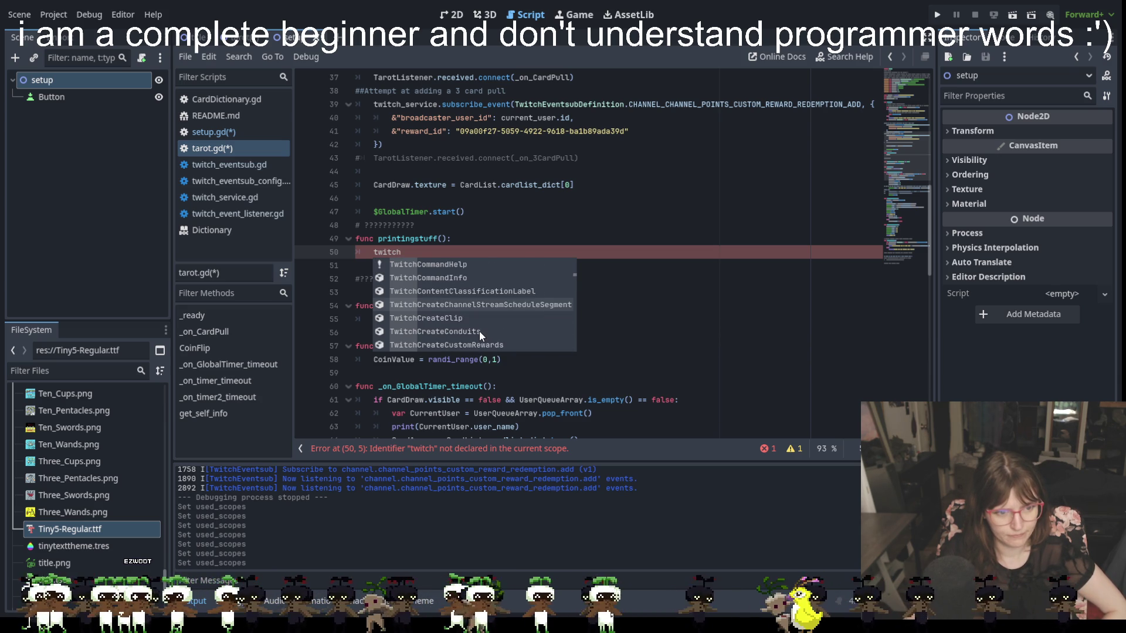
scroll(479, 331, "down", 3)
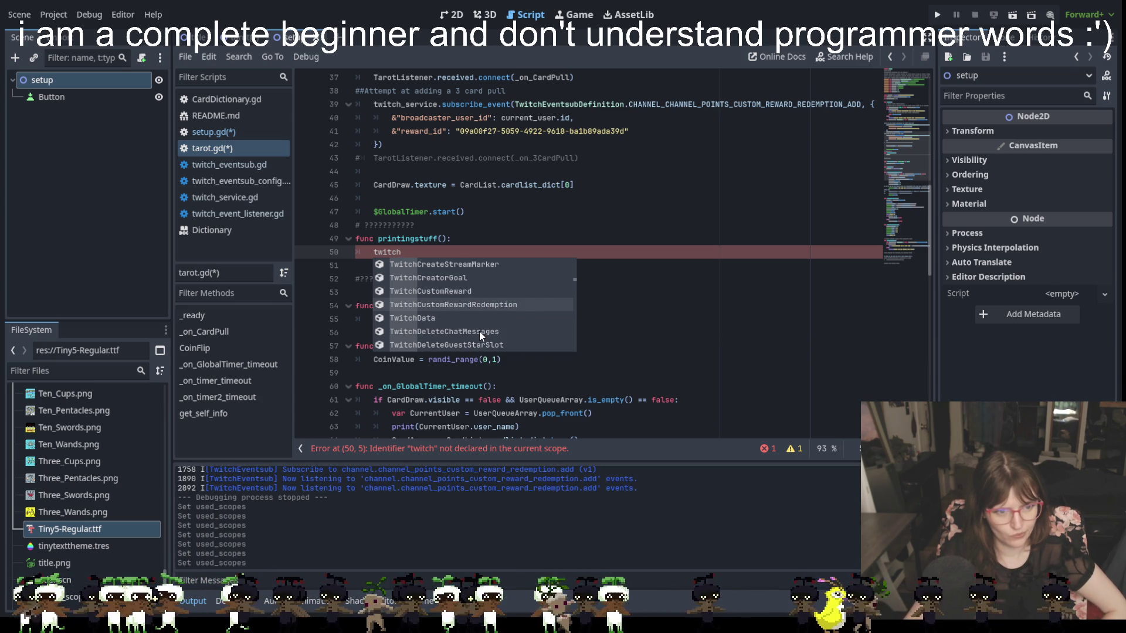
mouse_move(474, 304)
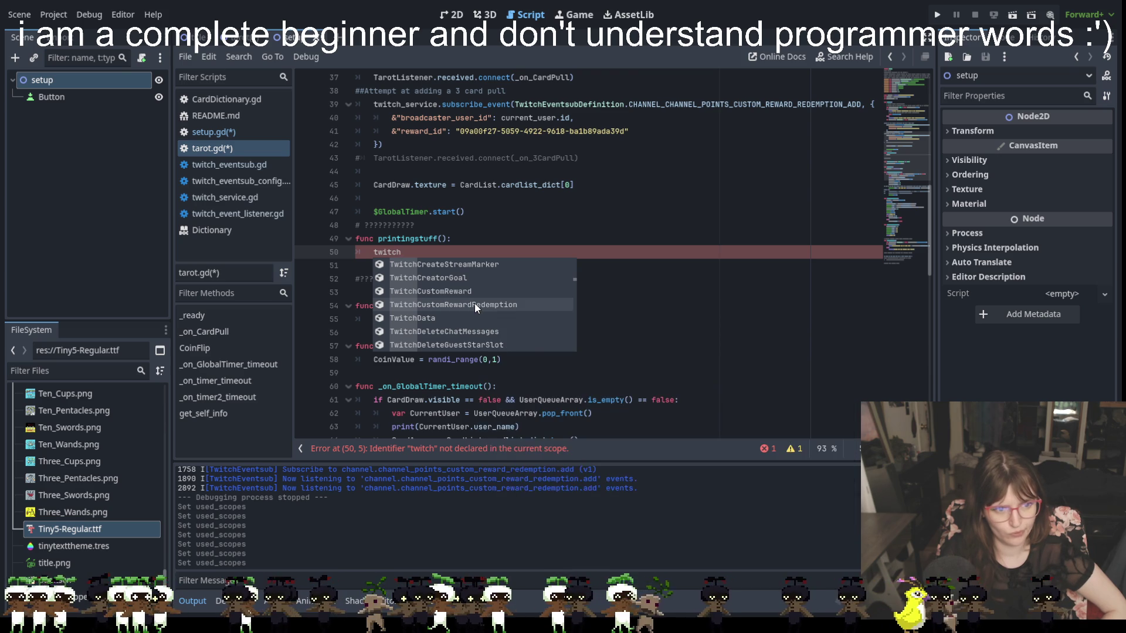
left_click(474, 303)
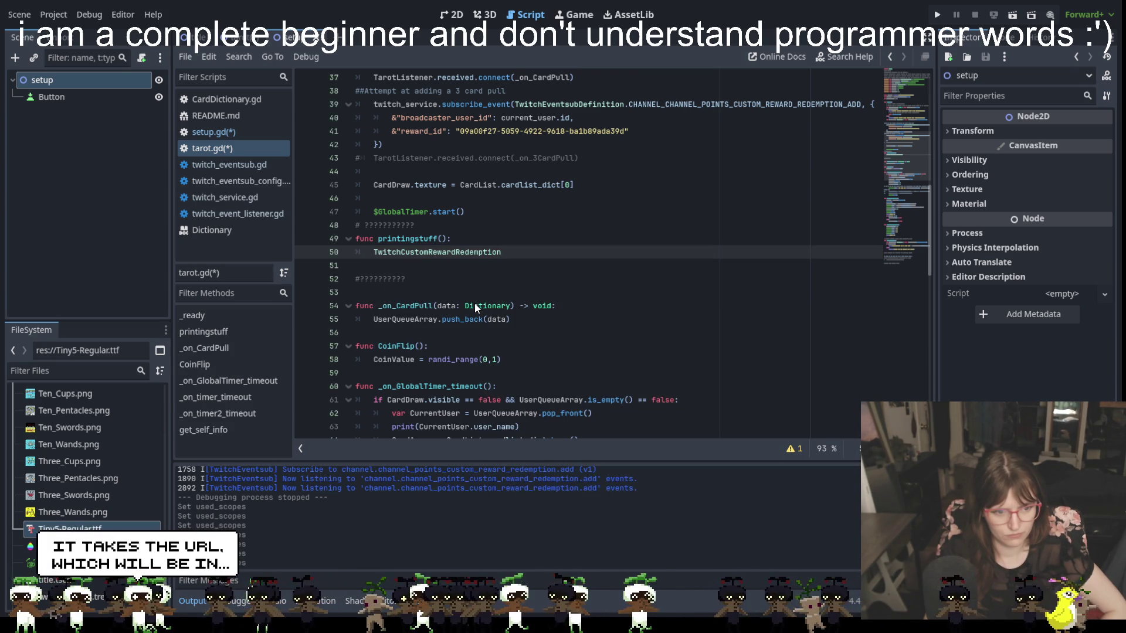
scroll(474, 303, "down", 6)
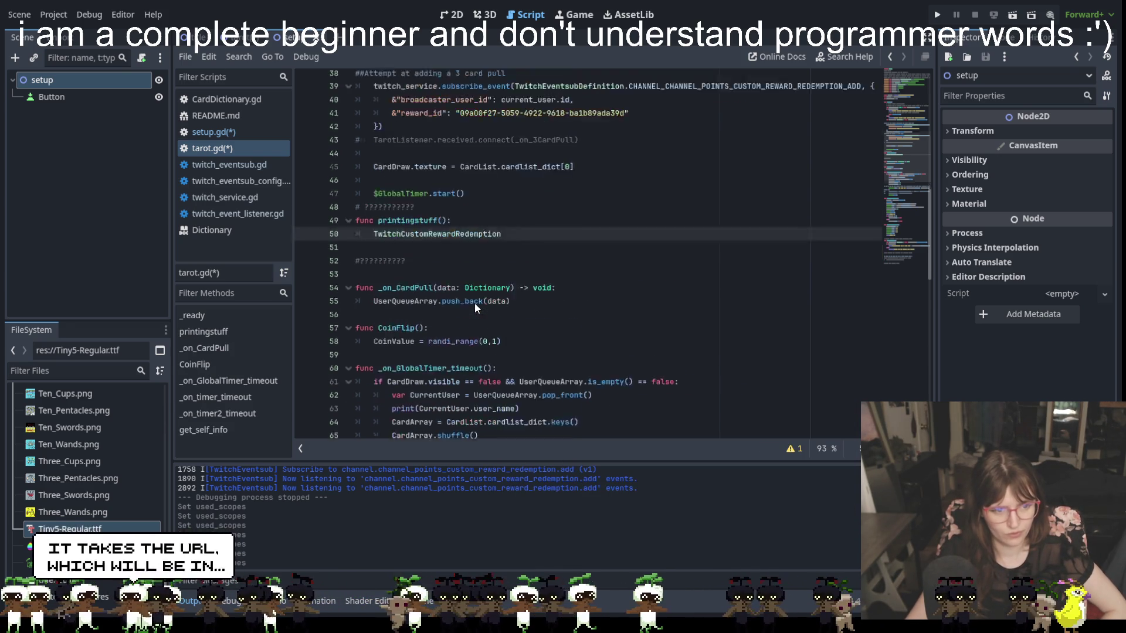
scroll(474, 304, "down", 9)
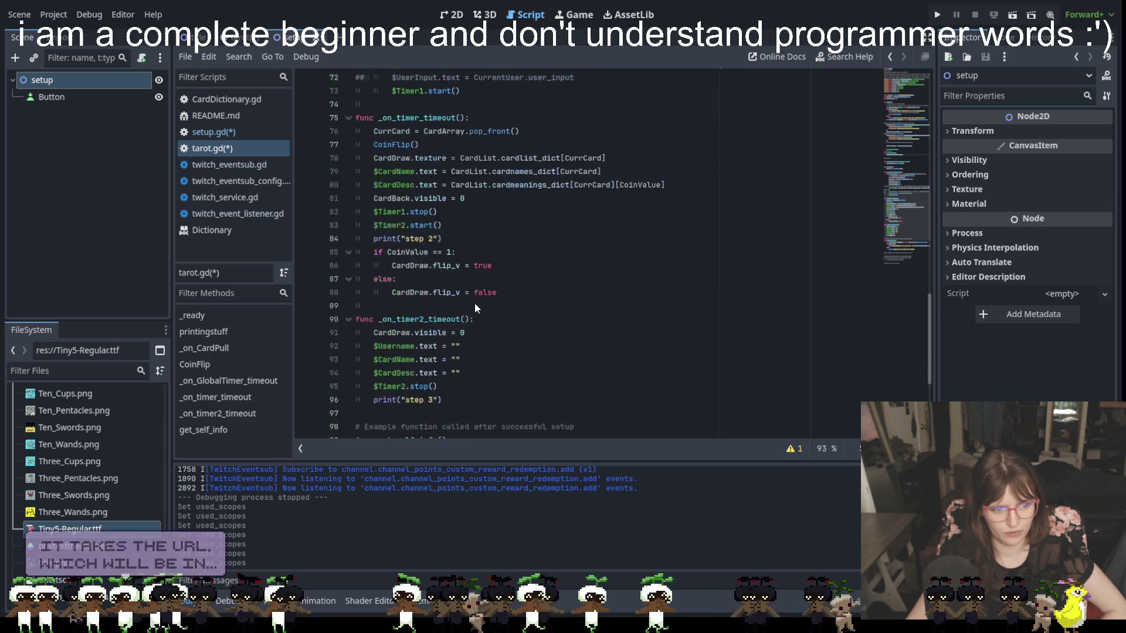
scroll(474, 303, "up", 8)
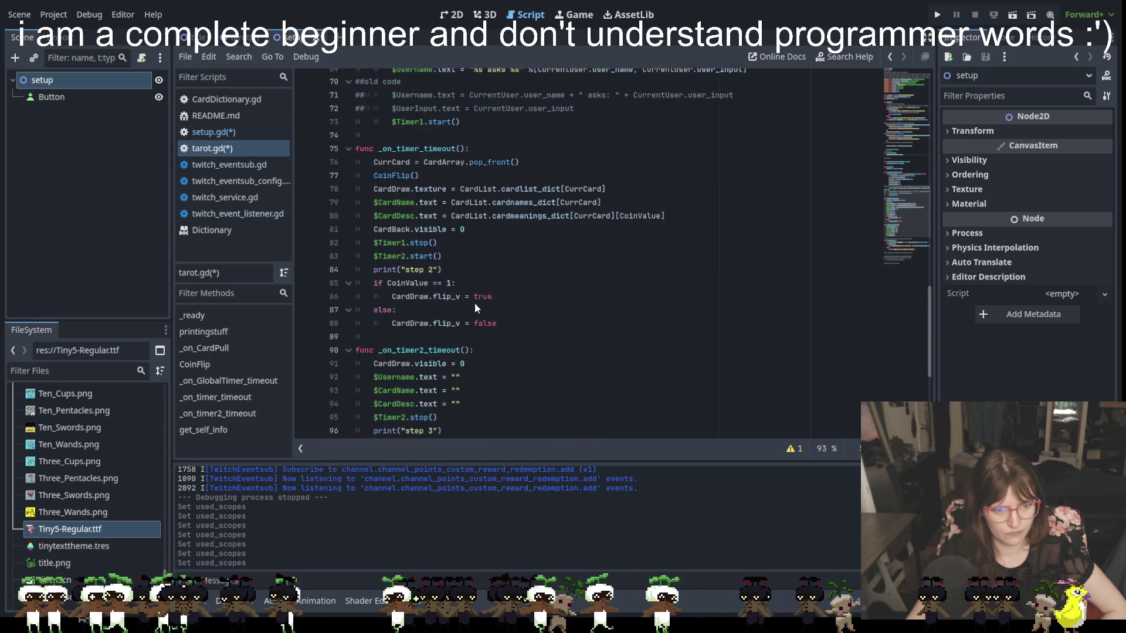
scroll(474, 303, "up", 6)
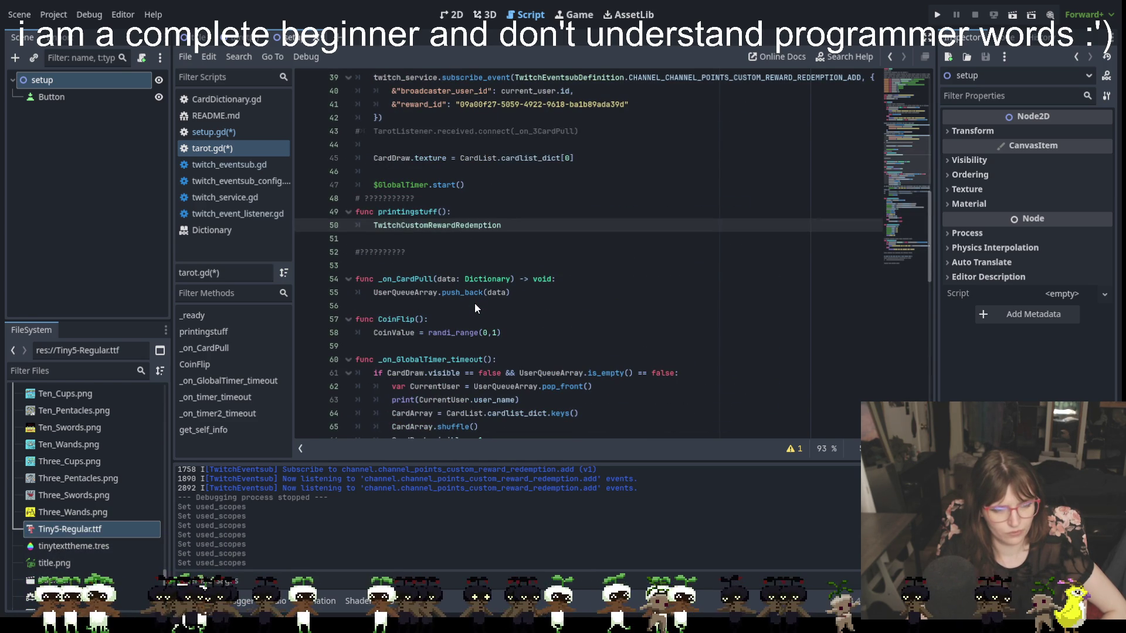
scroll(474, 304, "up", 7)
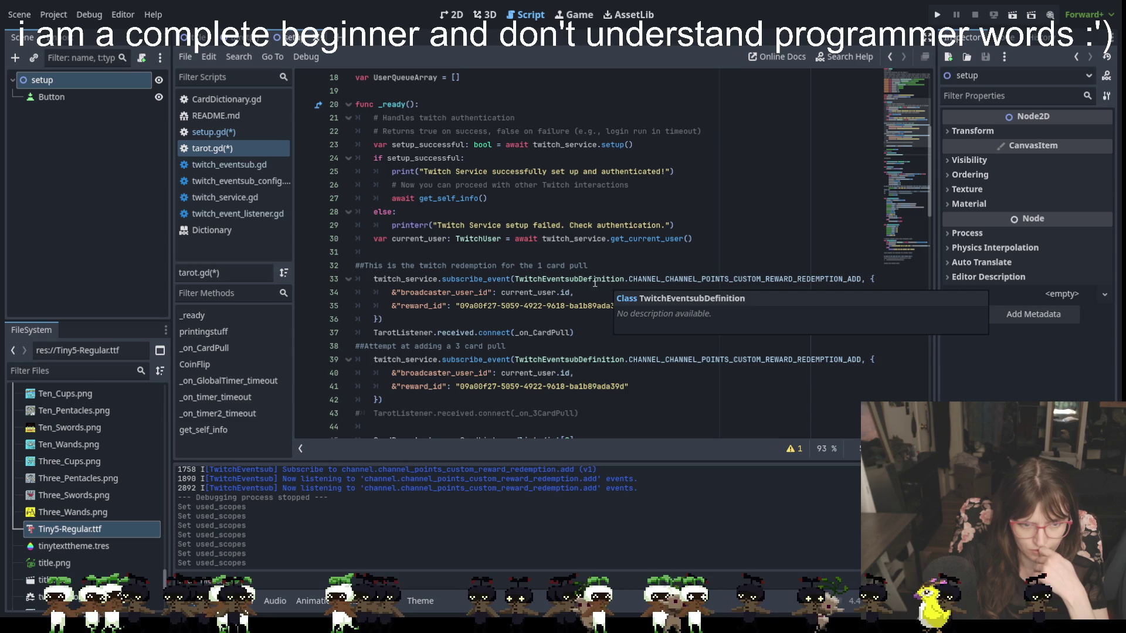
scroll(557, 284, "down", 6)
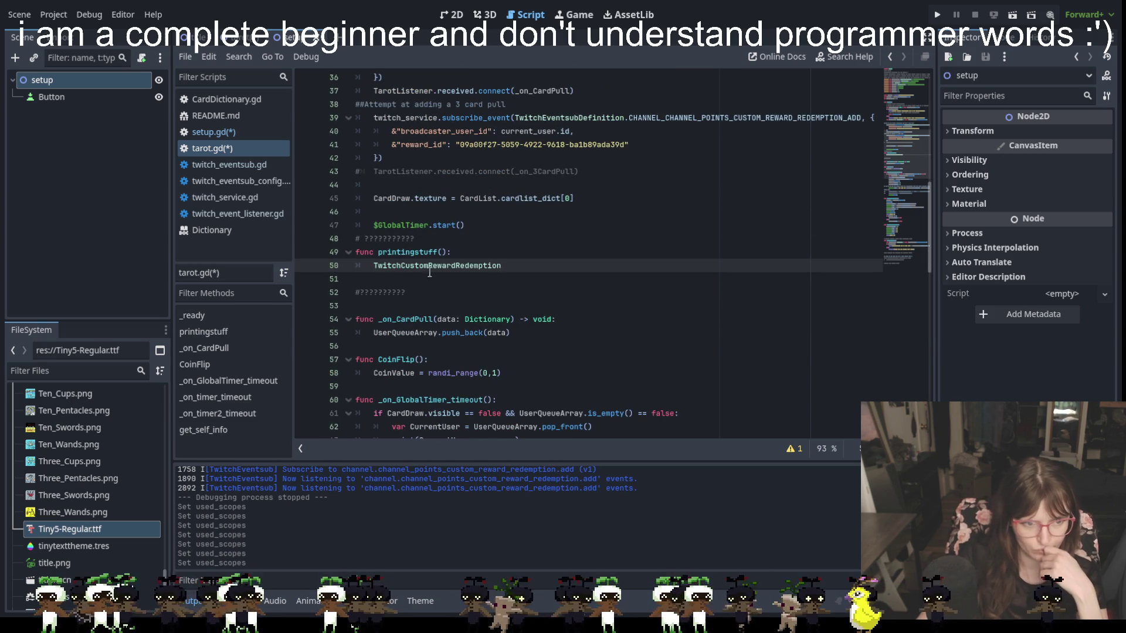
Write twitch_service.subscribe_event() on line 50 using autocomplete.
left_click(375, 266)
type("twitch")
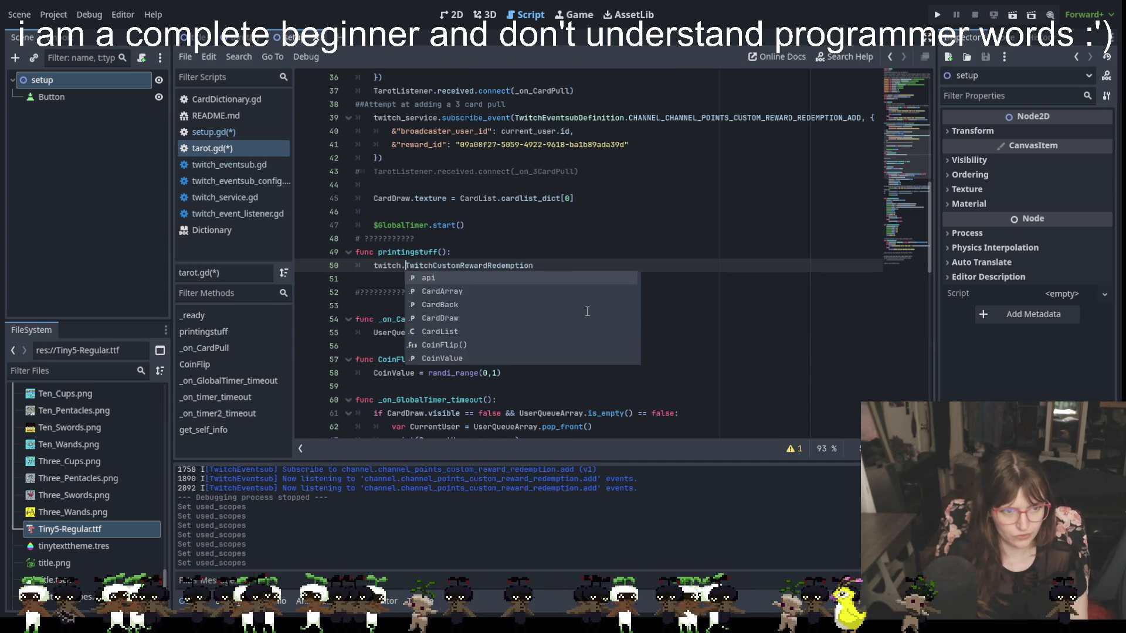
type("_service")
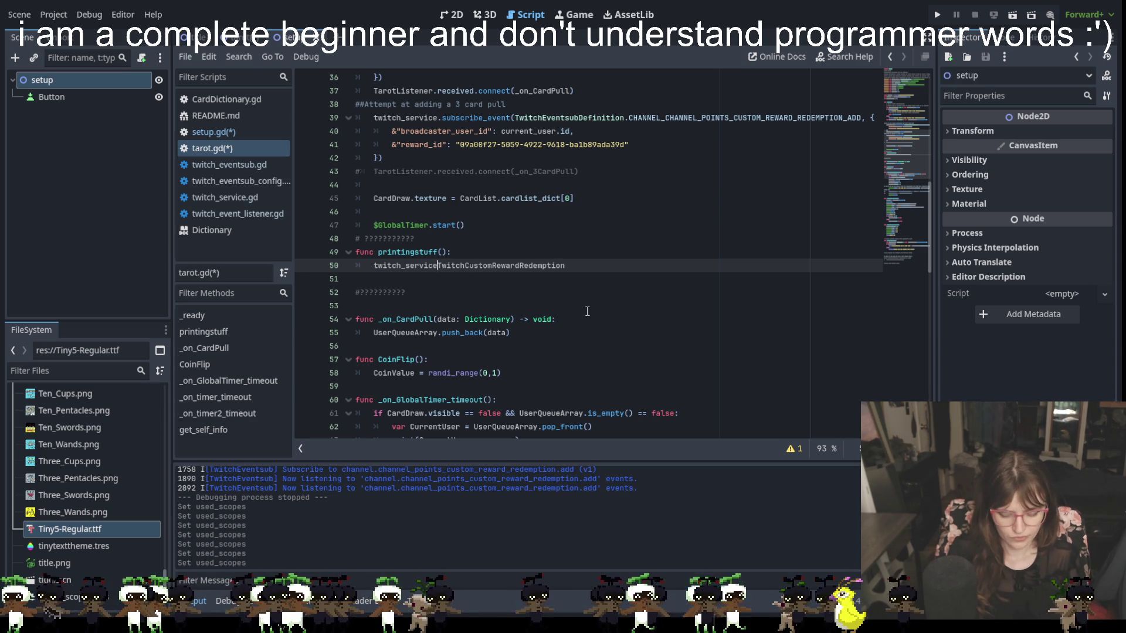
type(".subsc")
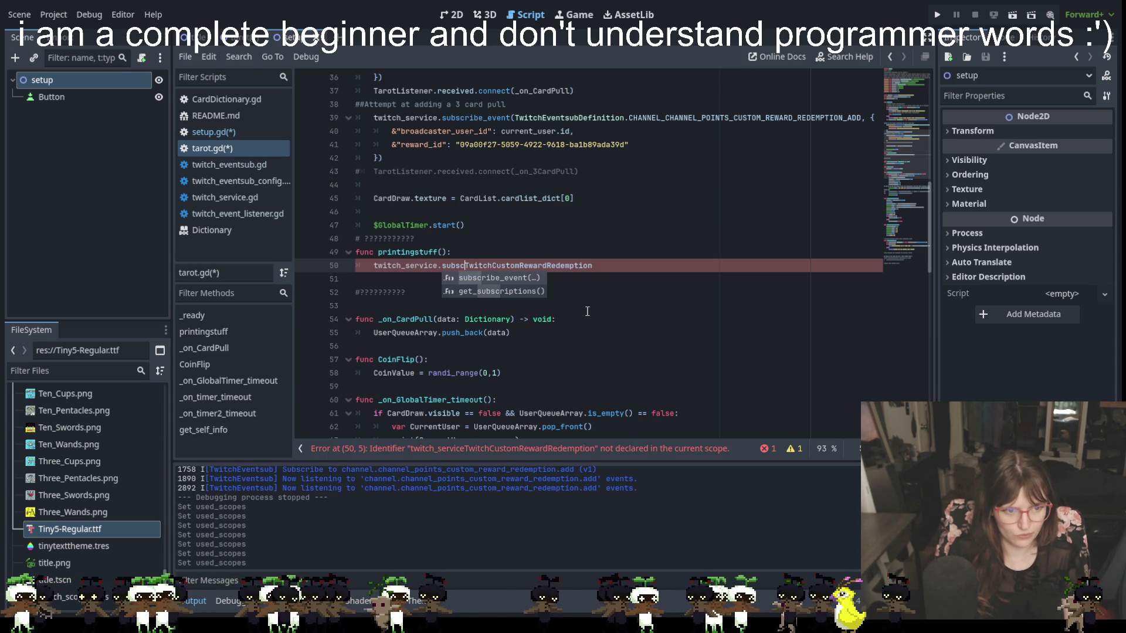
key("Tab")
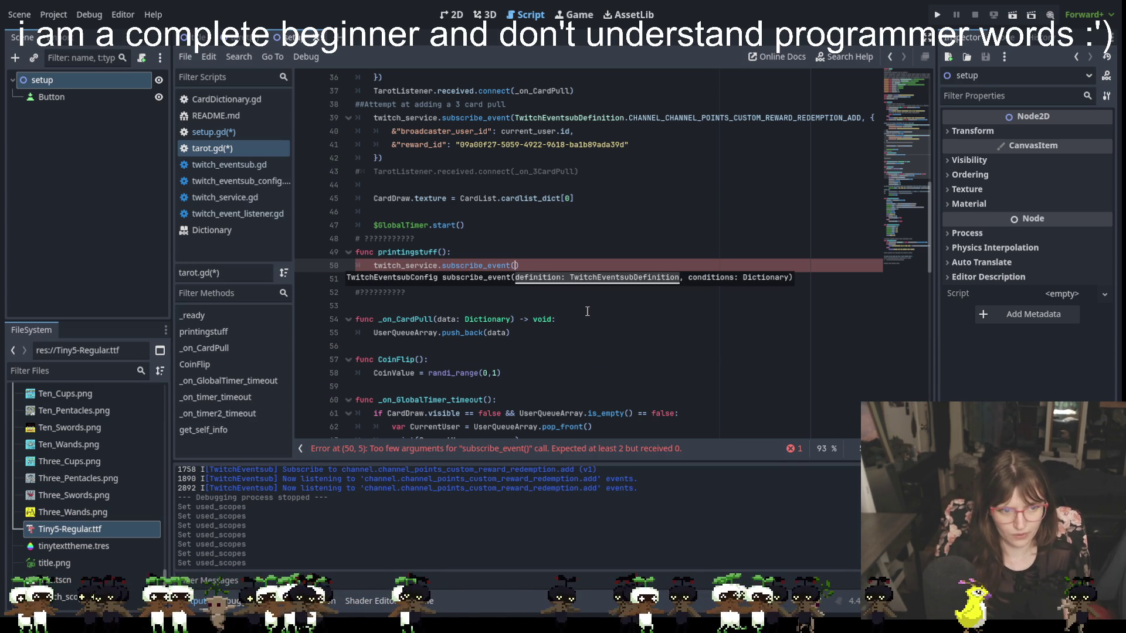
left_click(391, 292)
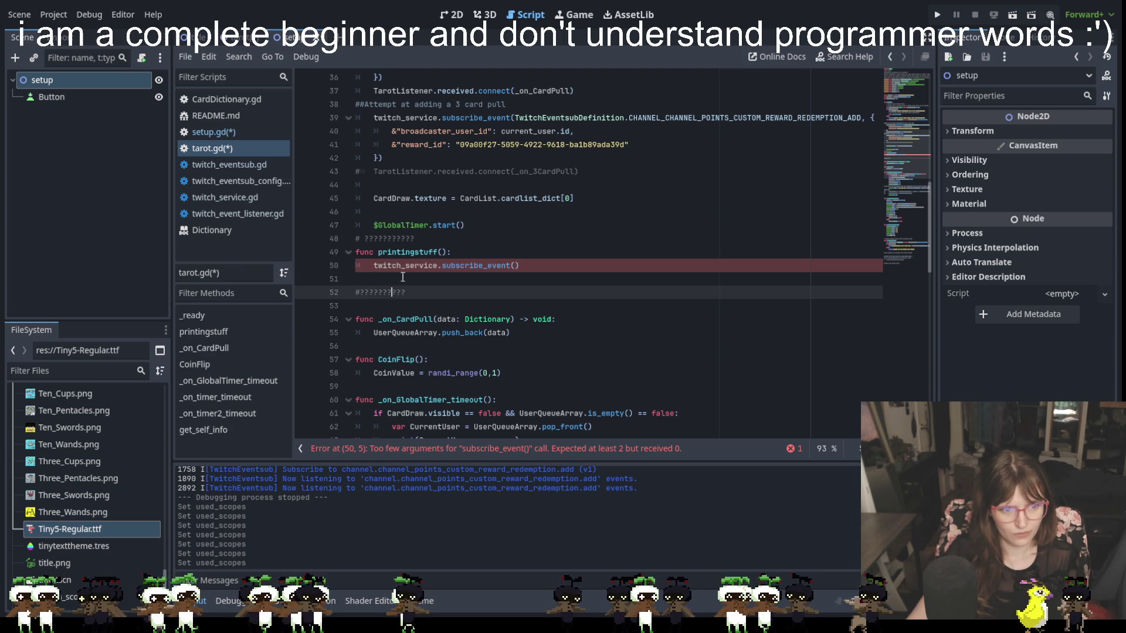
Start the first argument as Twitch_ by inserting TwitchAPI and trimming API.
left_click(513, 267)
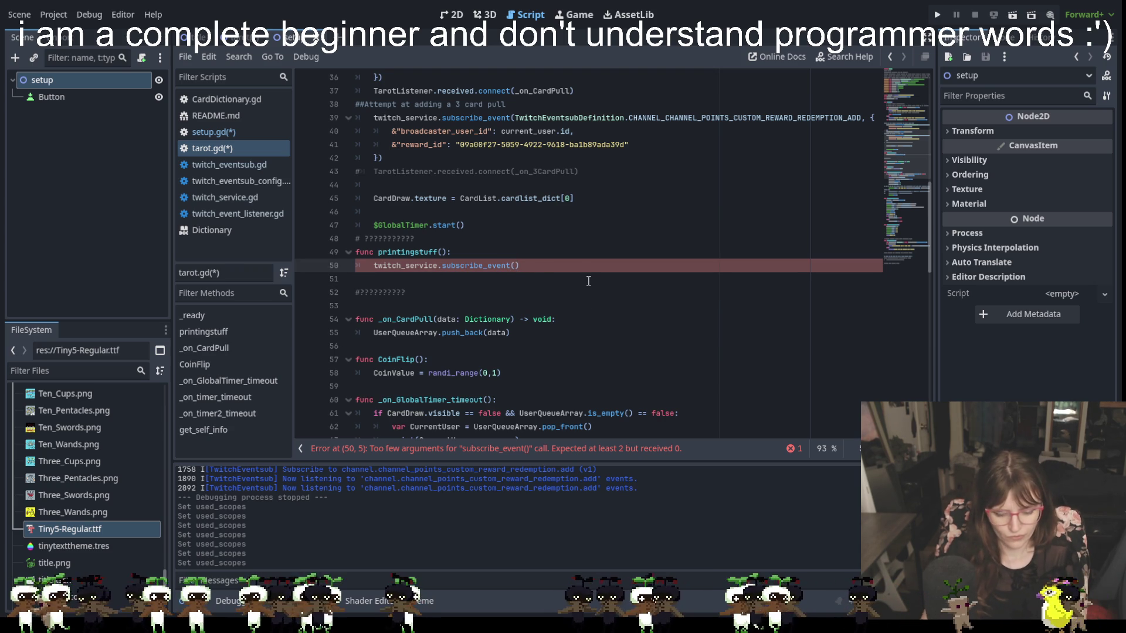
type("ch")
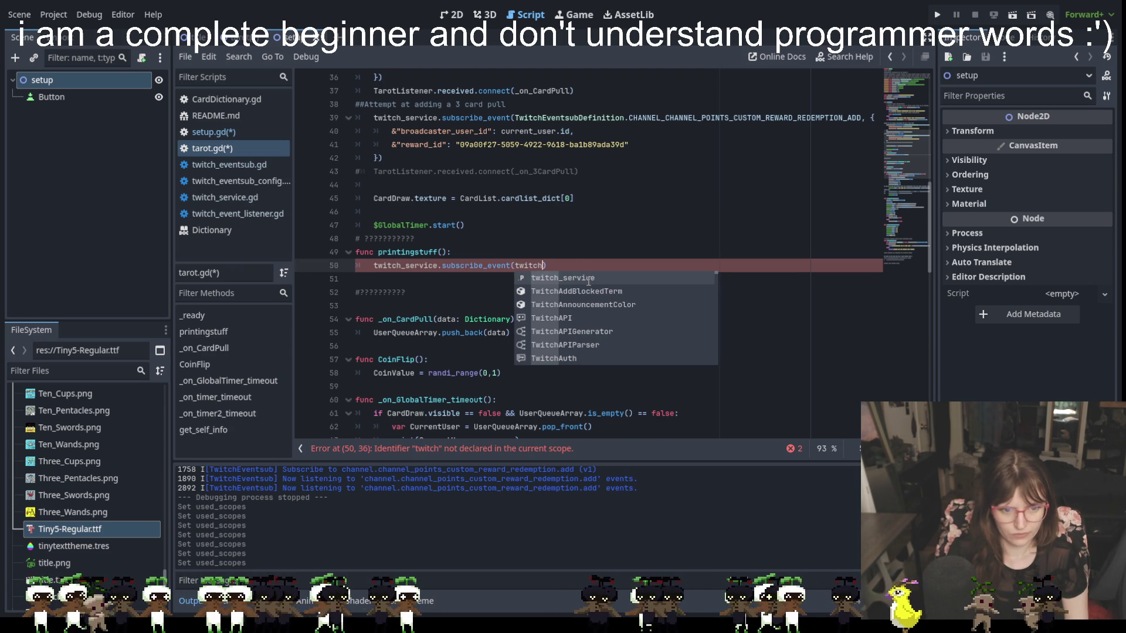
left_click(561, 317)
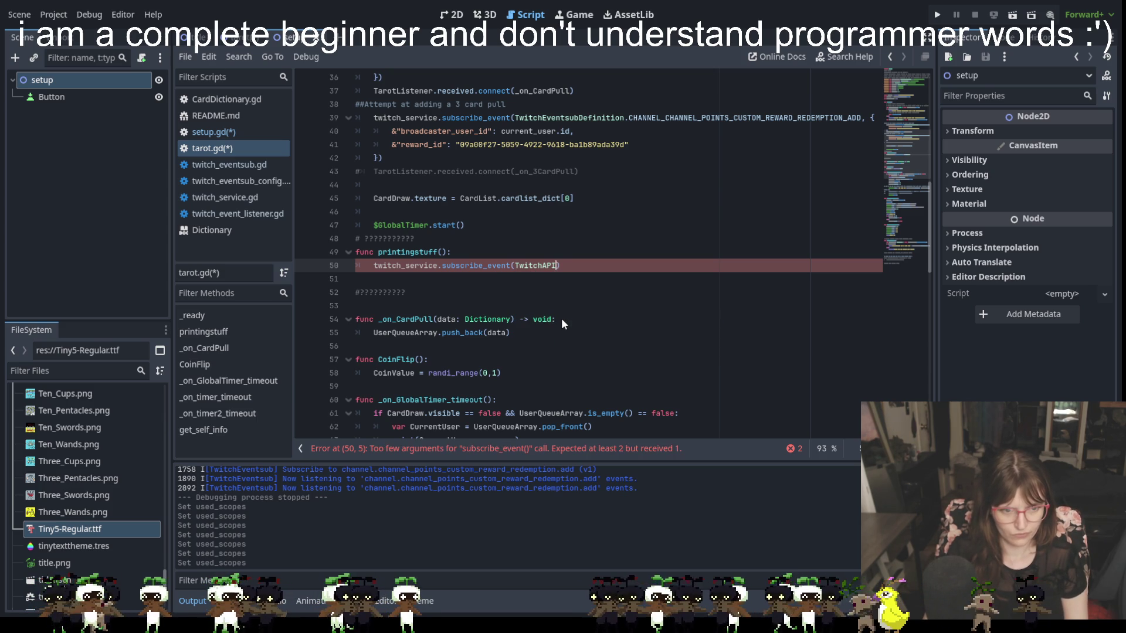
key("BackSpace")
key("BackSpace")
key("BackSpace")
type("_")
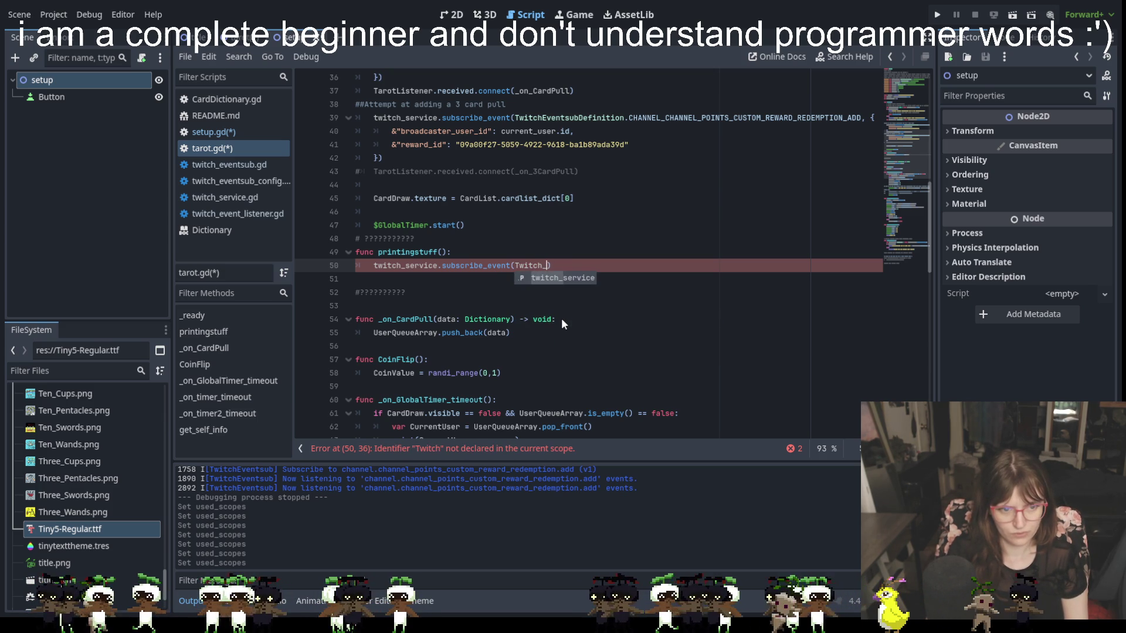